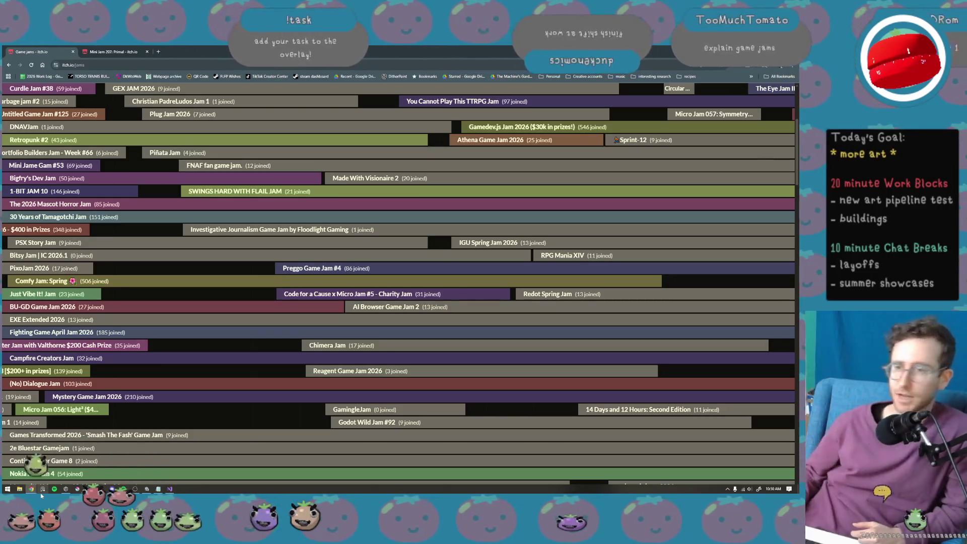
Scroll around the game jam calendar page and reload it with F5.
scroll(214, 434, up, 5)
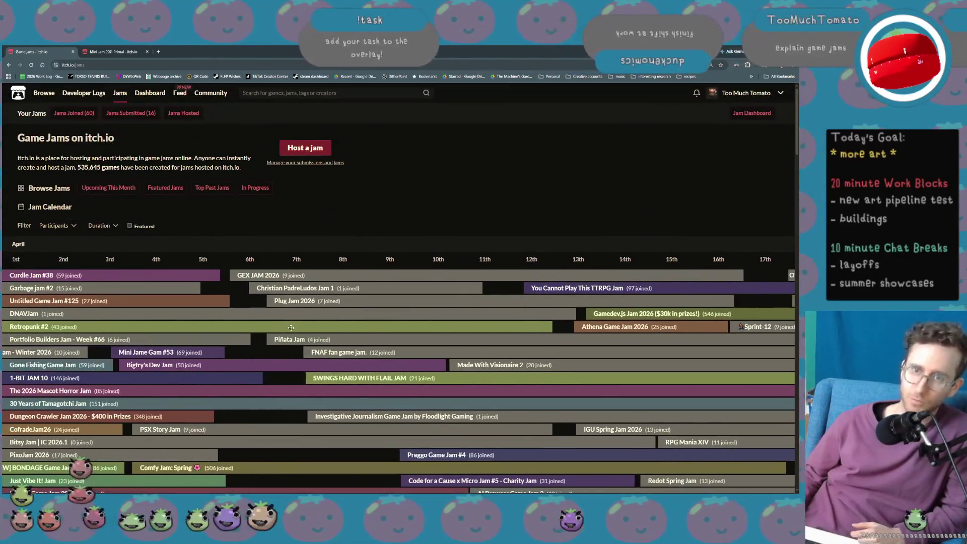
scroll(310, 364, left, 5)
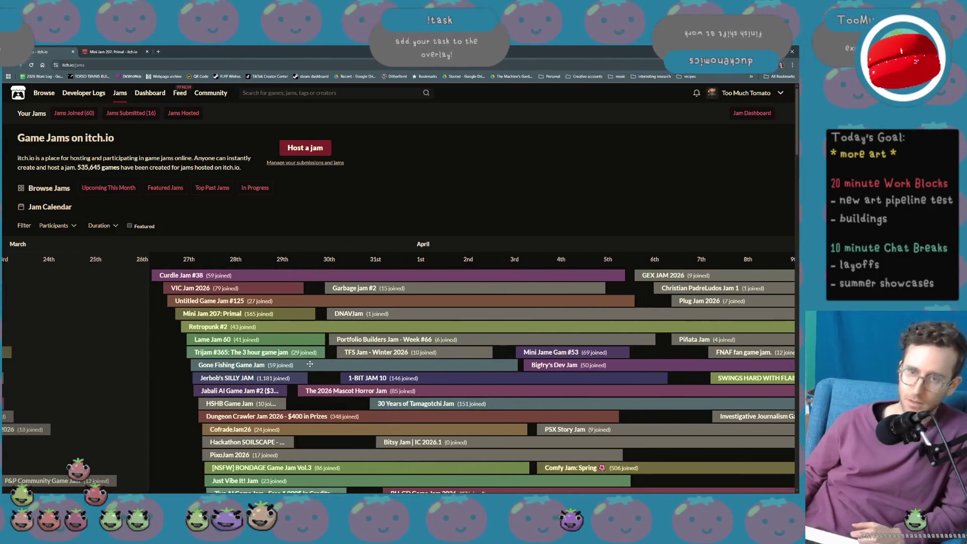
scroll(314, 347, down, 3)
scroll(509, 277, right, 3)
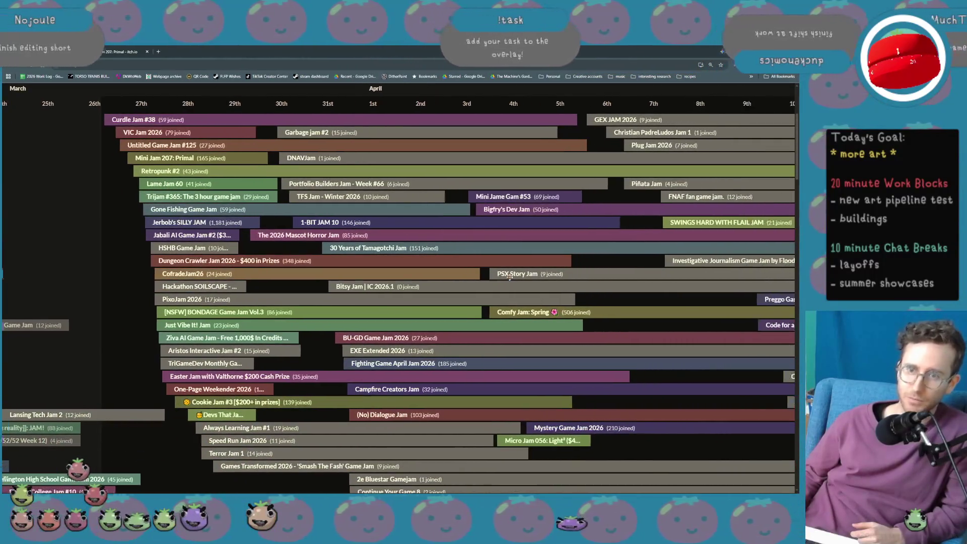
scroll(509, 277, right, 7)
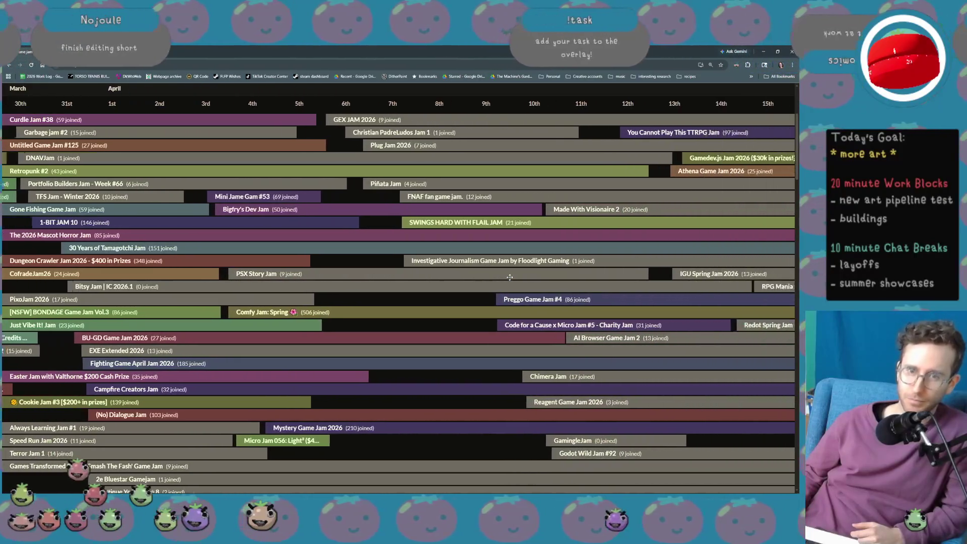
scroll(509, 277, right, 15)
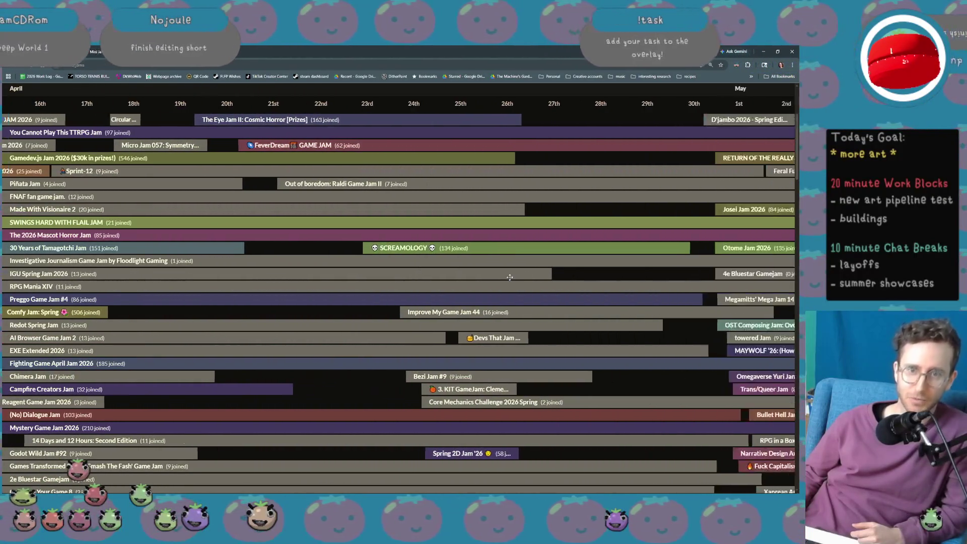
scroll(510, 277, right, 12)
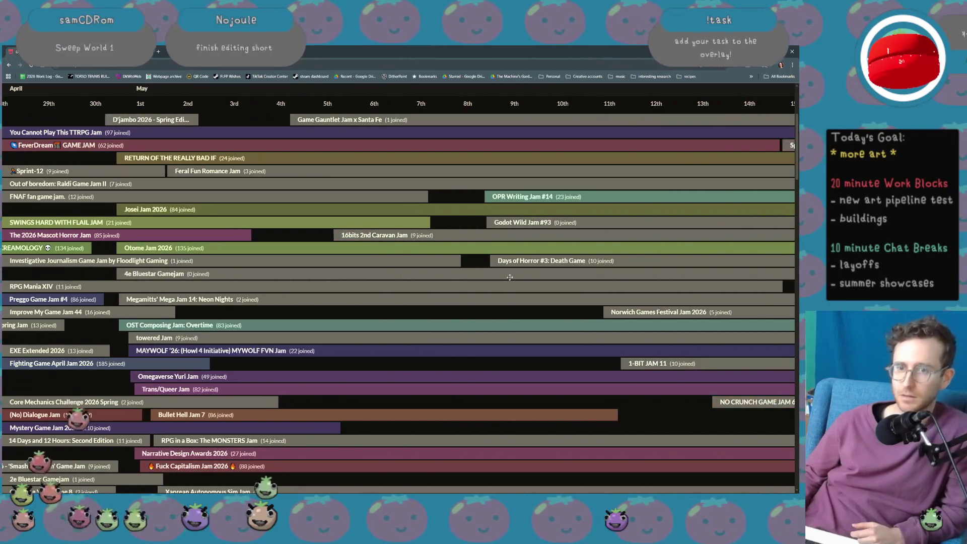
scroll(510, 277, right, 6)
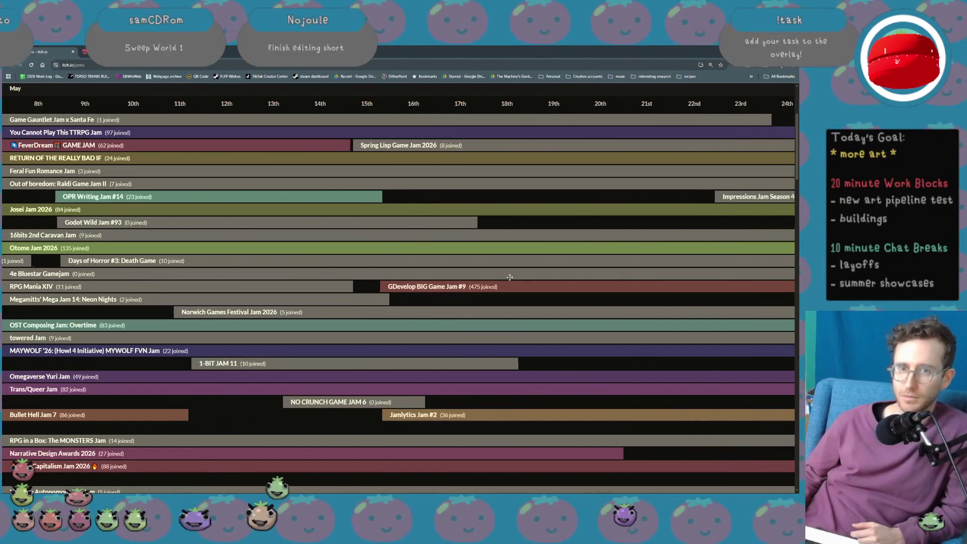
scroll(131, 225, up, 2)
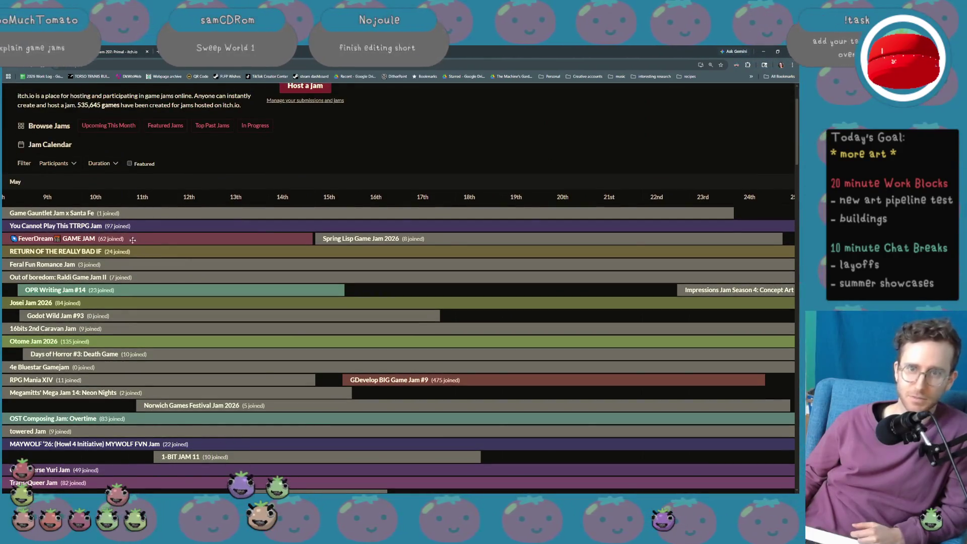
scroll(204, 325, down, 5)
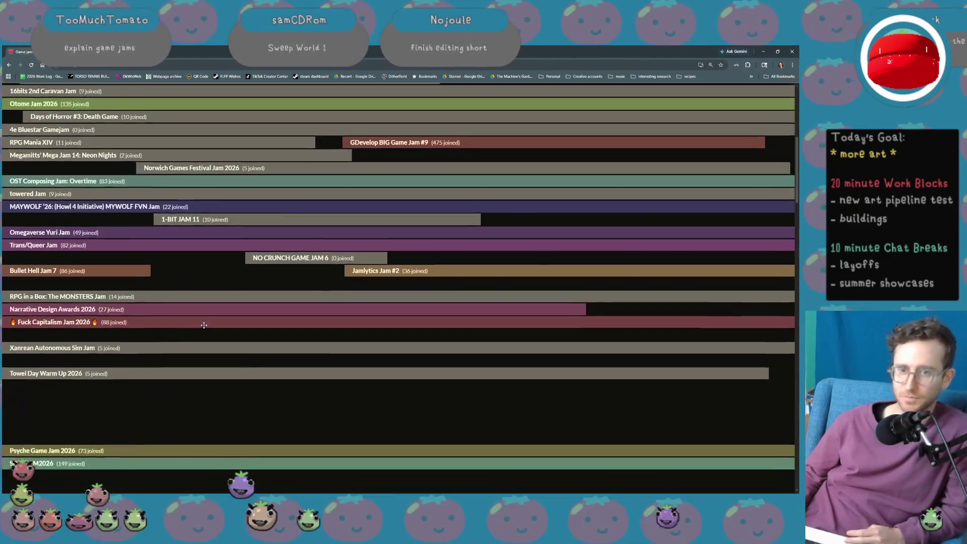
scroll(204, 324, left, 9)
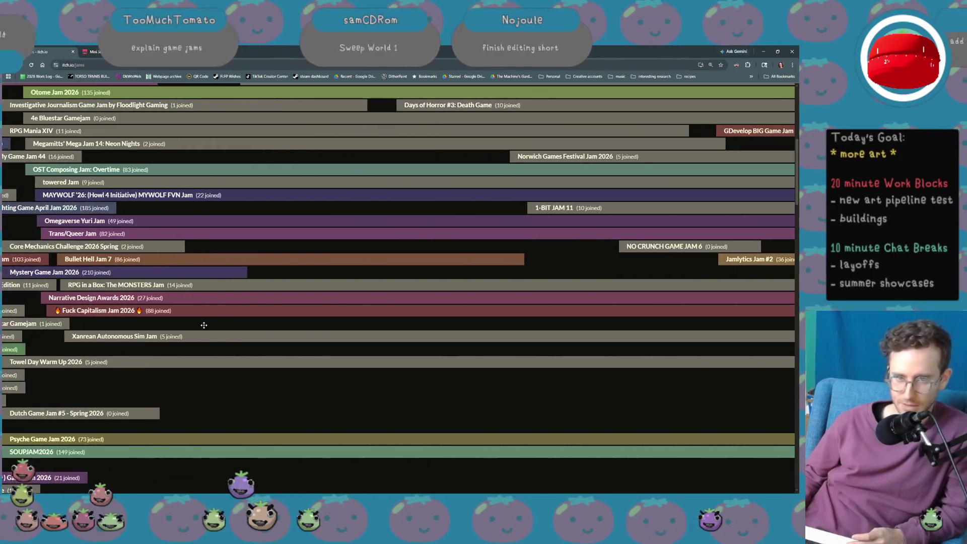
scroll(204, 325, left, 8)
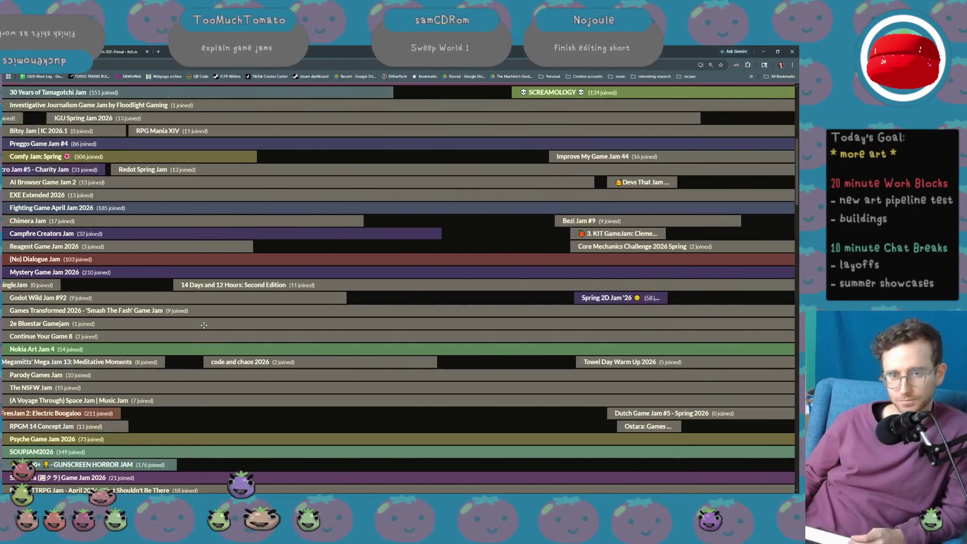
scroll(205, 324, left, 9)
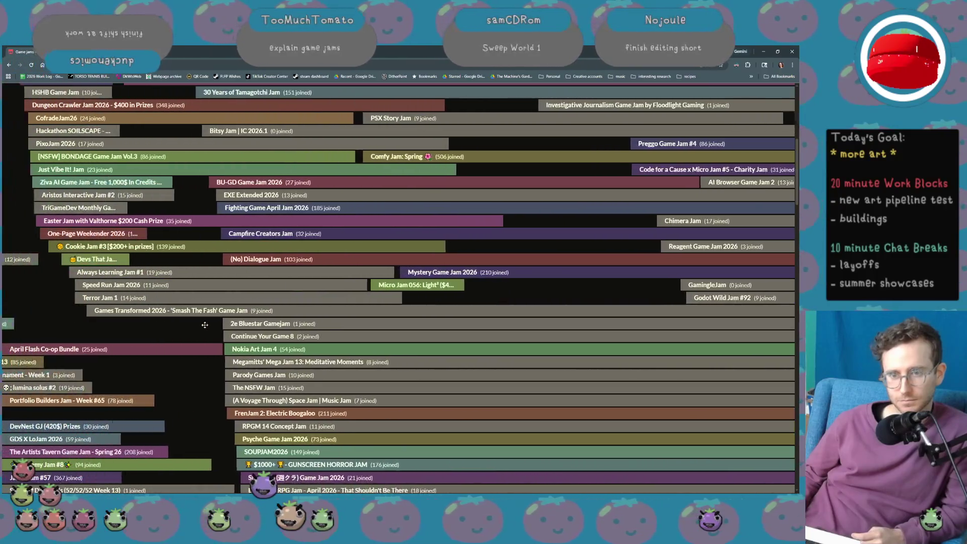
scroll(205, 324, left, 2)
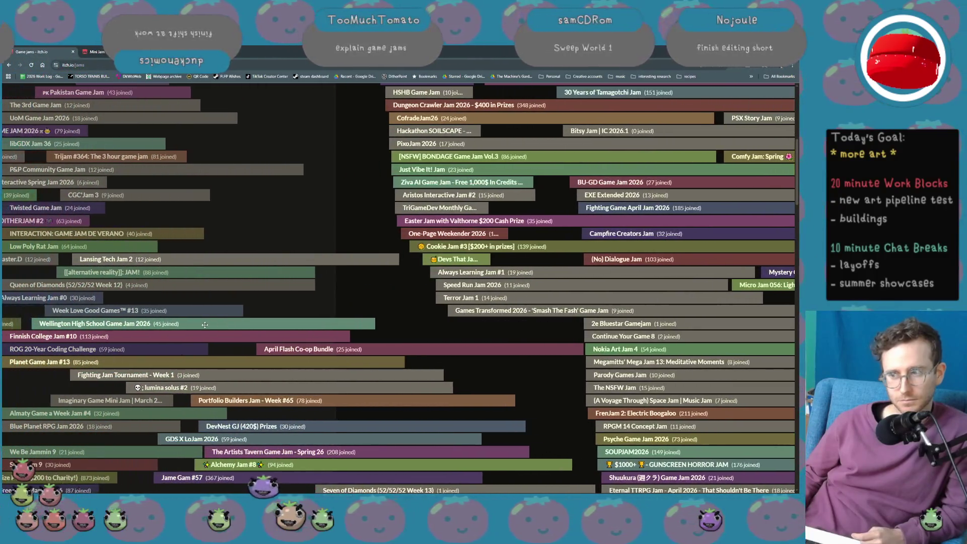
scroll(493, 354, down, 4)
scroll(493, 354, right, 5)
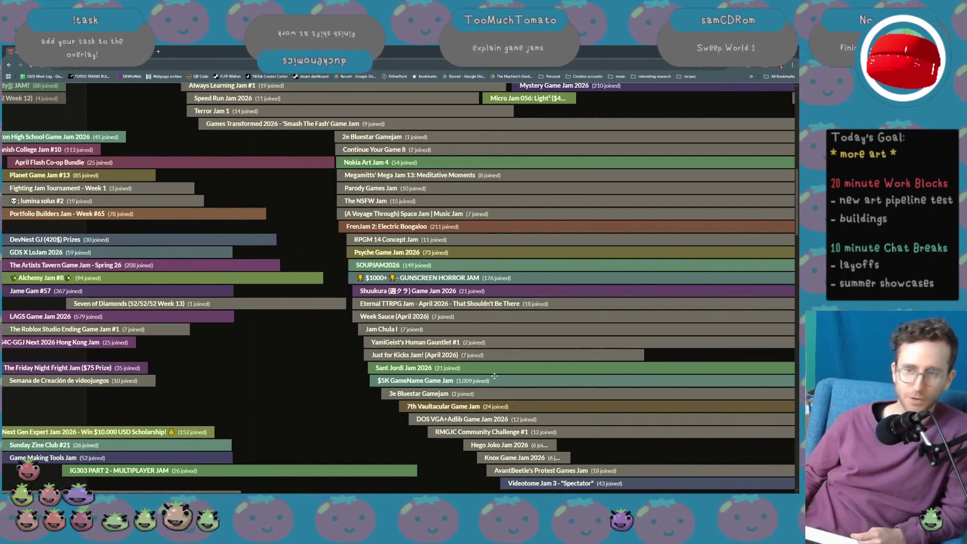
key(F5)
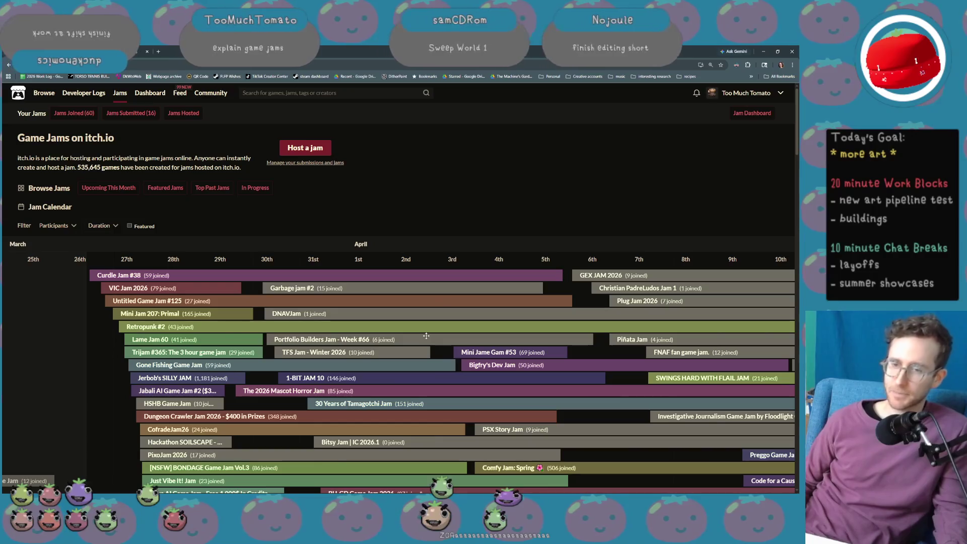
scroll(426, 335, down, 1)
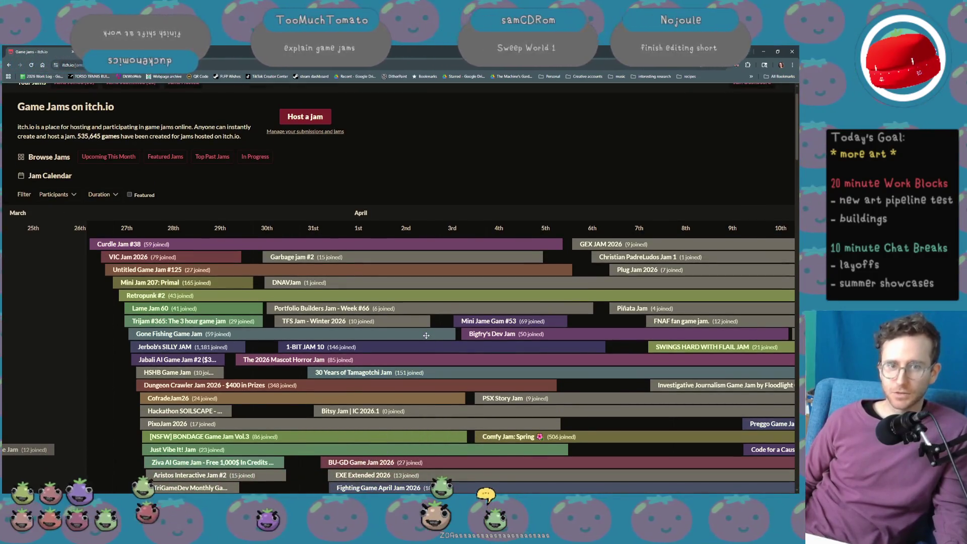
scroll(426, 335, right, 1)
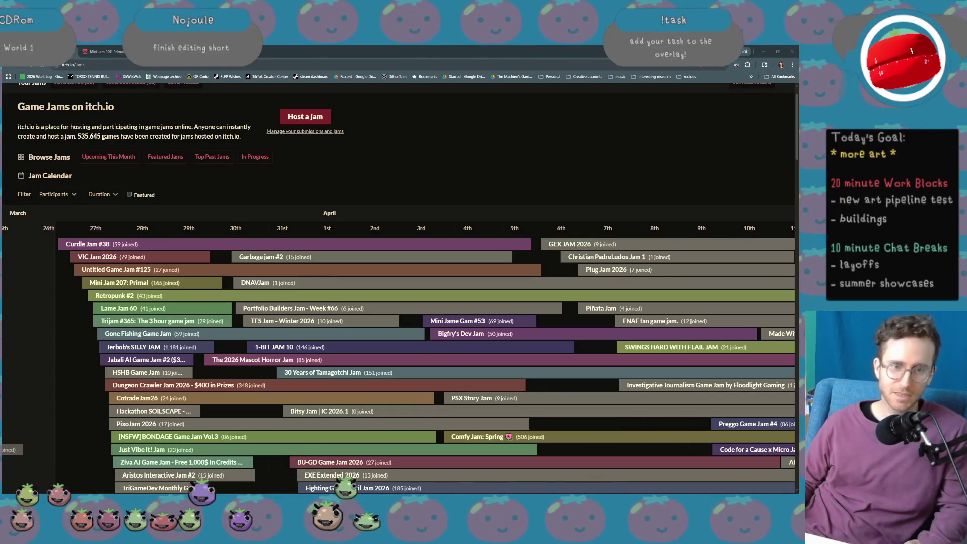
Switch to the Meetup CiGDA group page, zoom in, and scroll through its description.
key(ctrl+Tab)
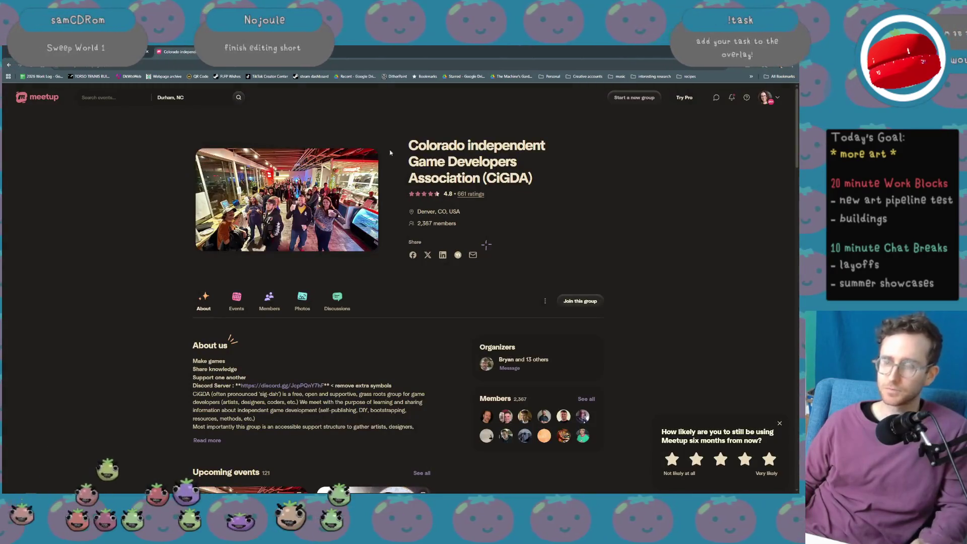
key(ctrl+plus)
key(ctrl+plus)
key(ctrl+plus)
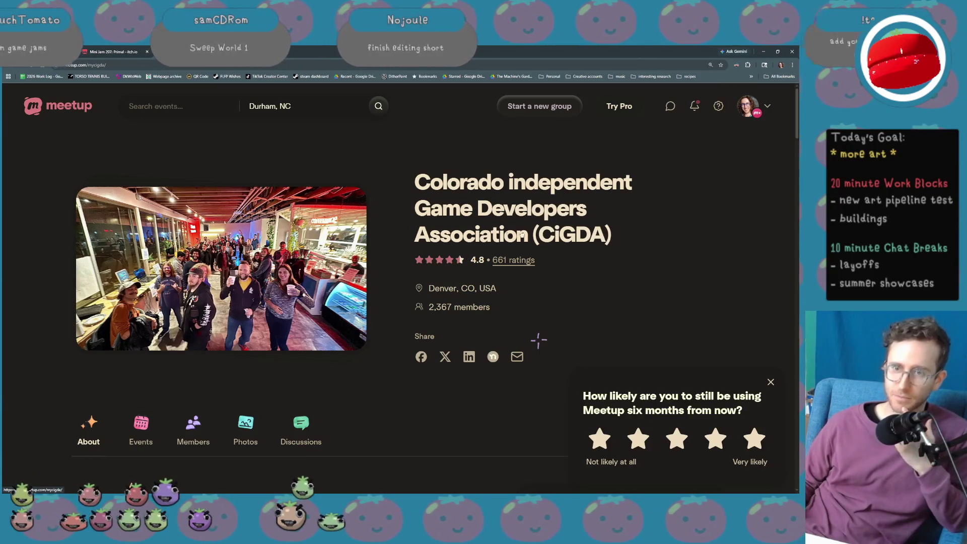
scroll(495, 207, down, 2)
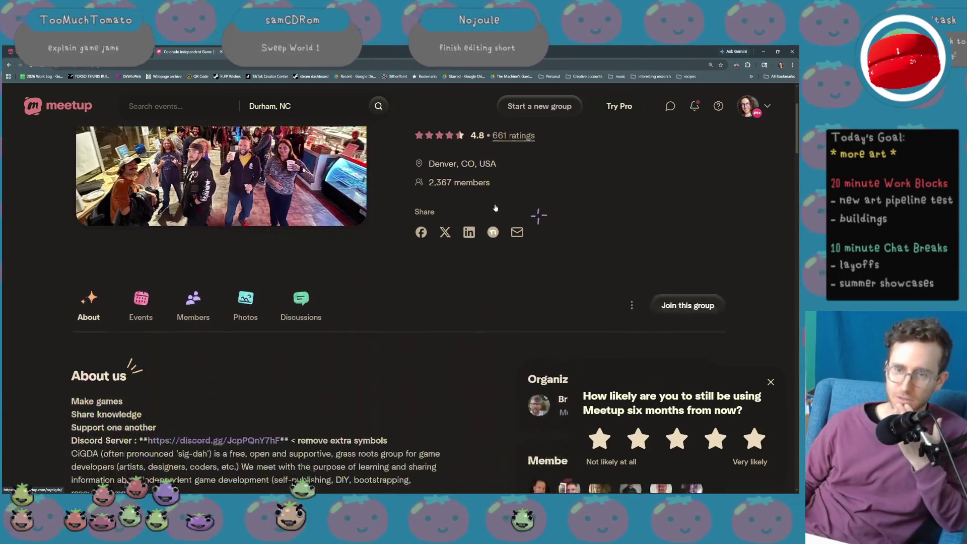
scroll(495, 208, down, 4)
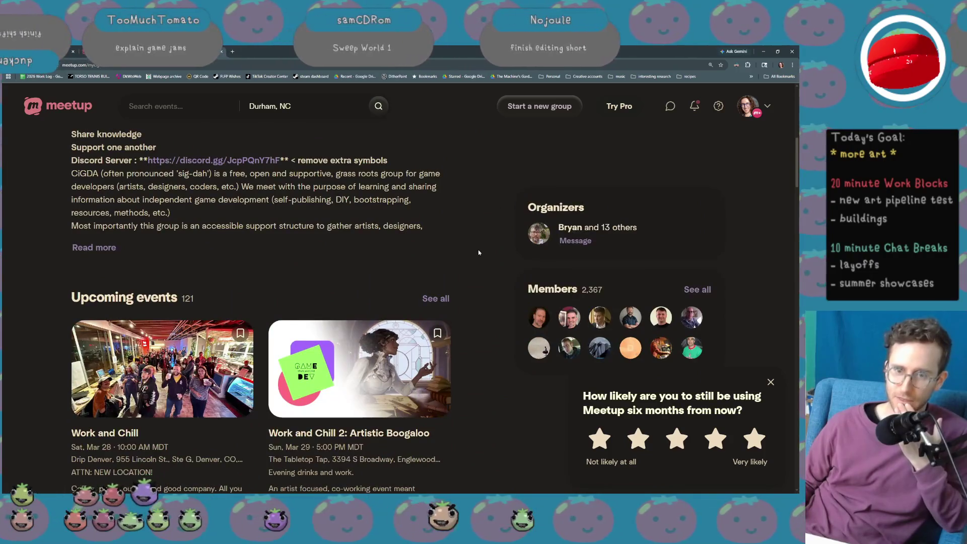
scroll(135, 324, down, 2)
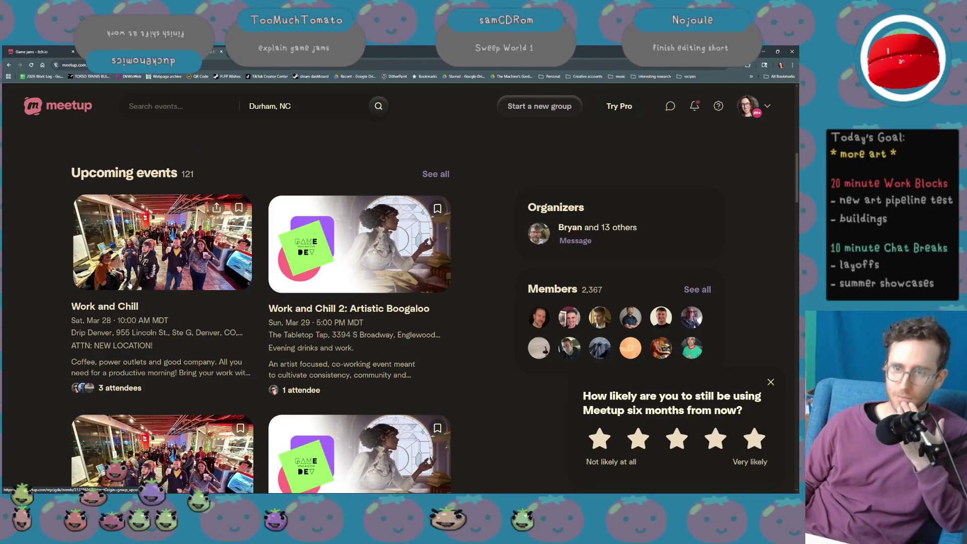
scroll(156, 276, down, 2)
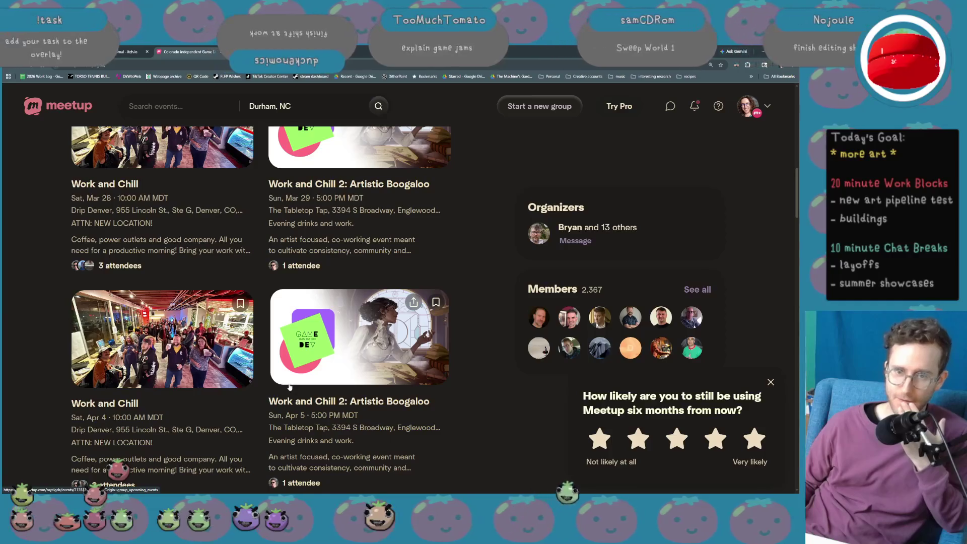
scroll(175, 439, up, 6)
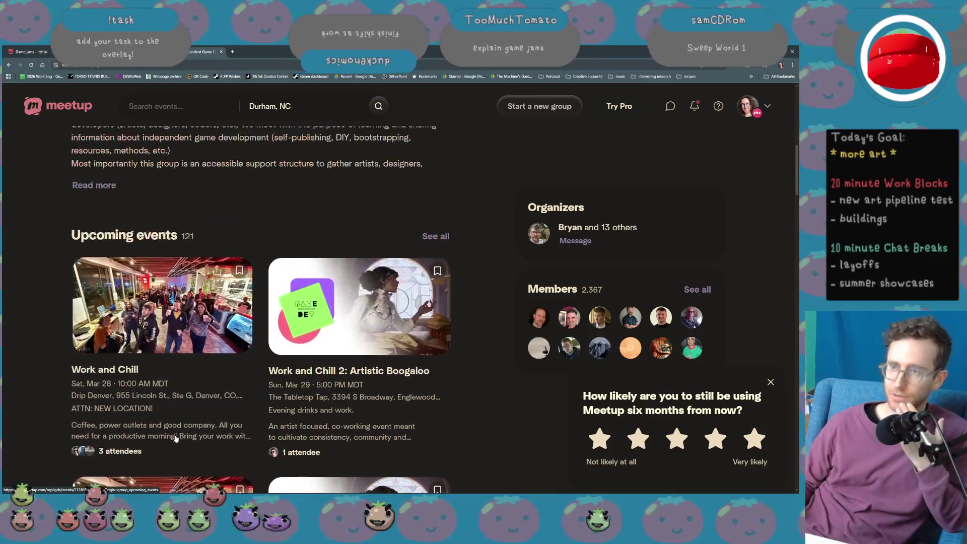
scroll(176, 439, up, 3)
scroll(190, 320, up, 2)
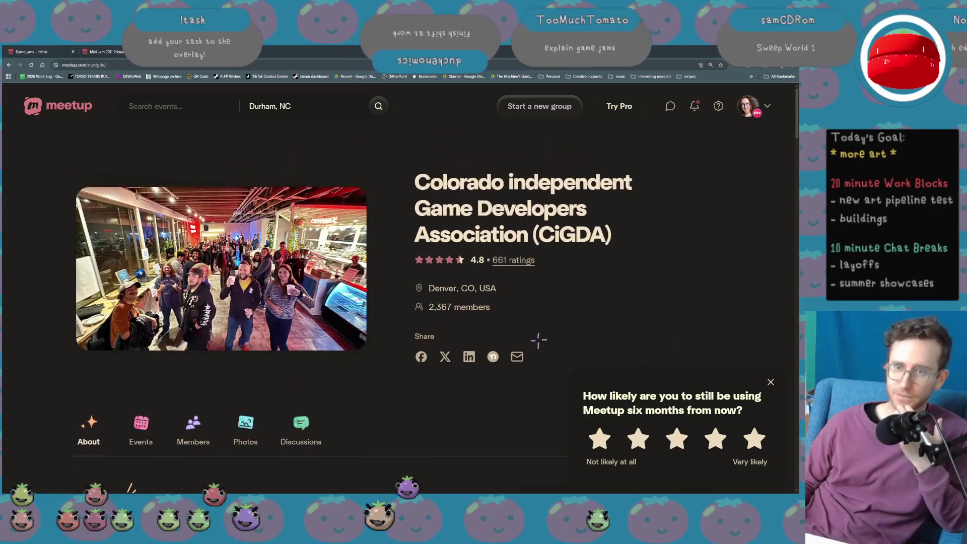
scroll(191, 380, down, 5)
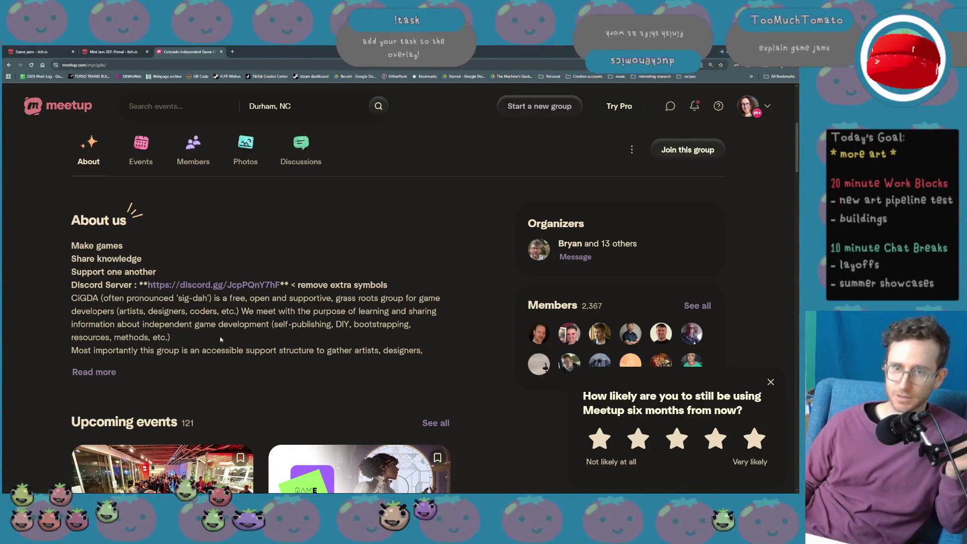
scroll(220, 339, down, 1)
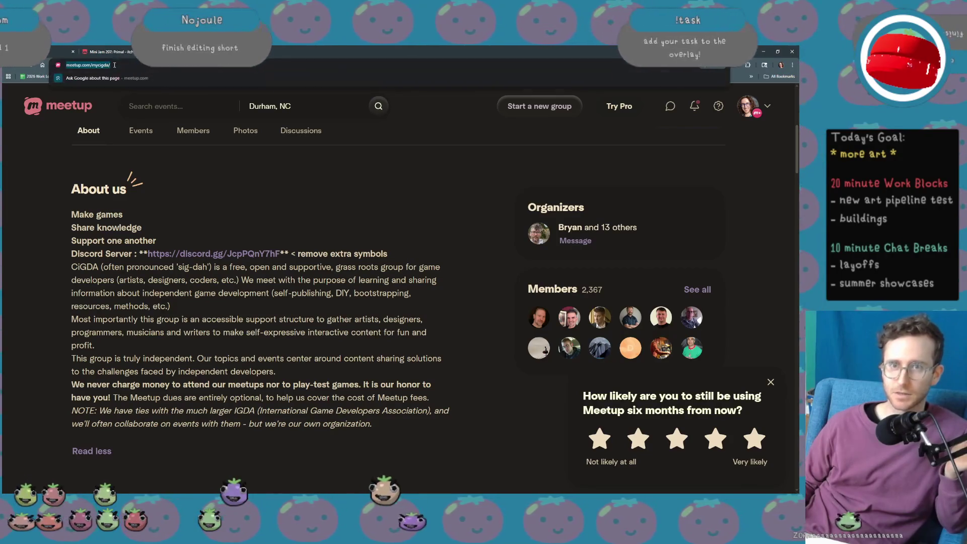
Scroll the CiGDA group page past its About section down to the 121 upcoming events.
click(115, 65)
key(Escape)
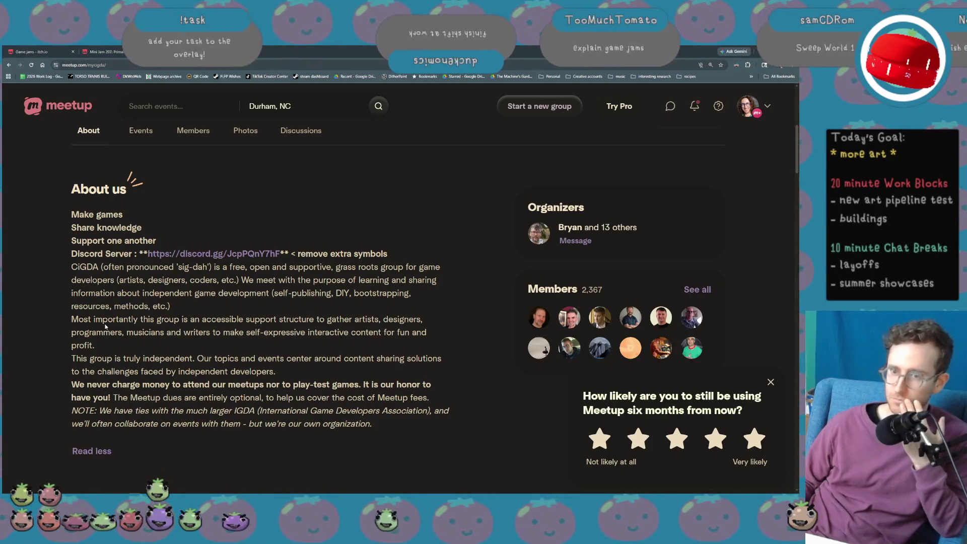
scroll(375, 293, up, 6)
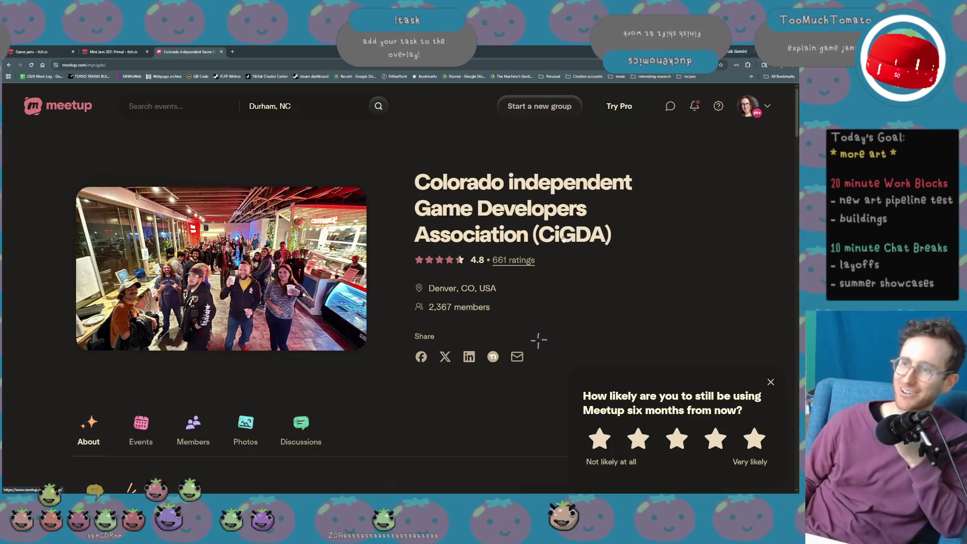
scroll(398, 219, down, 2)
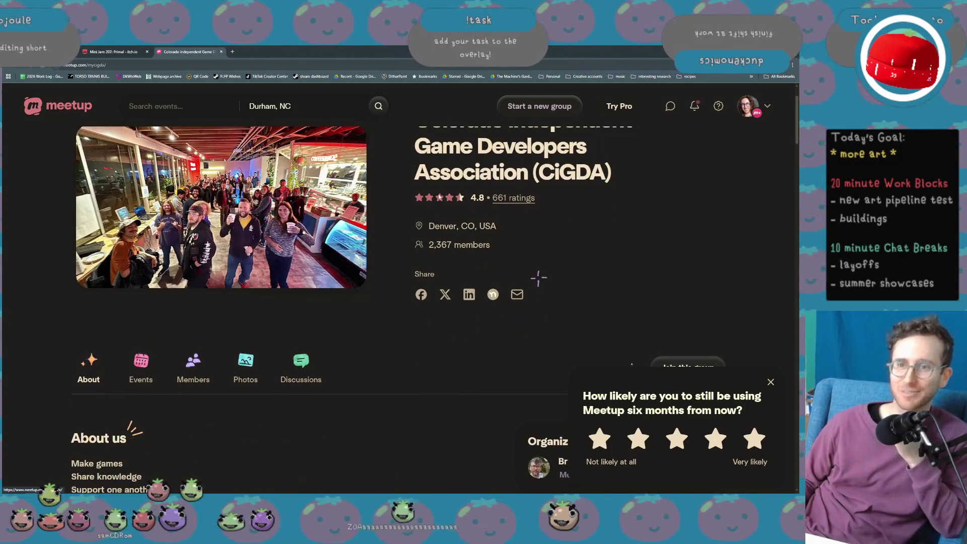
scroll(538, 277, down, 4)
scroll(255, 389, down, 1)
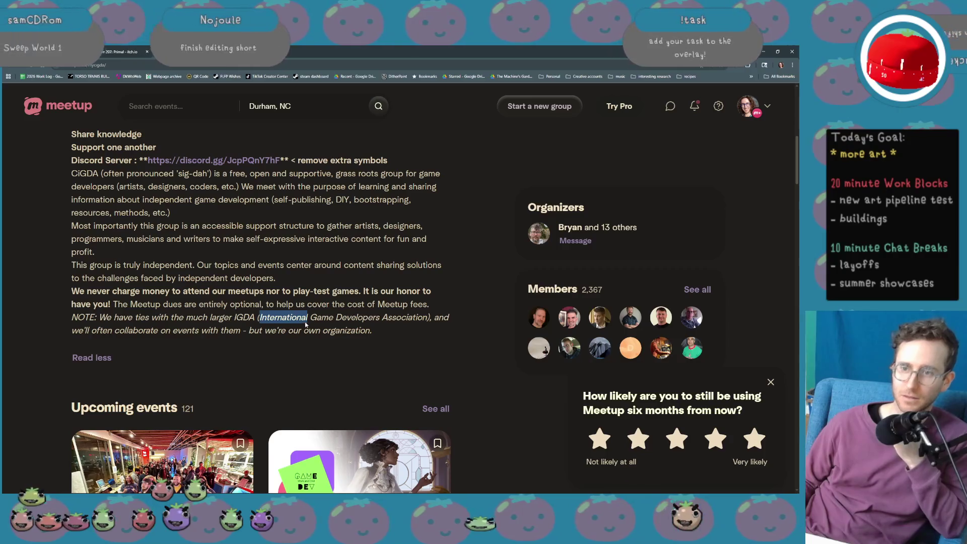
scroll(306, 324, down, 2)
scroll(289, 354, up, 8)
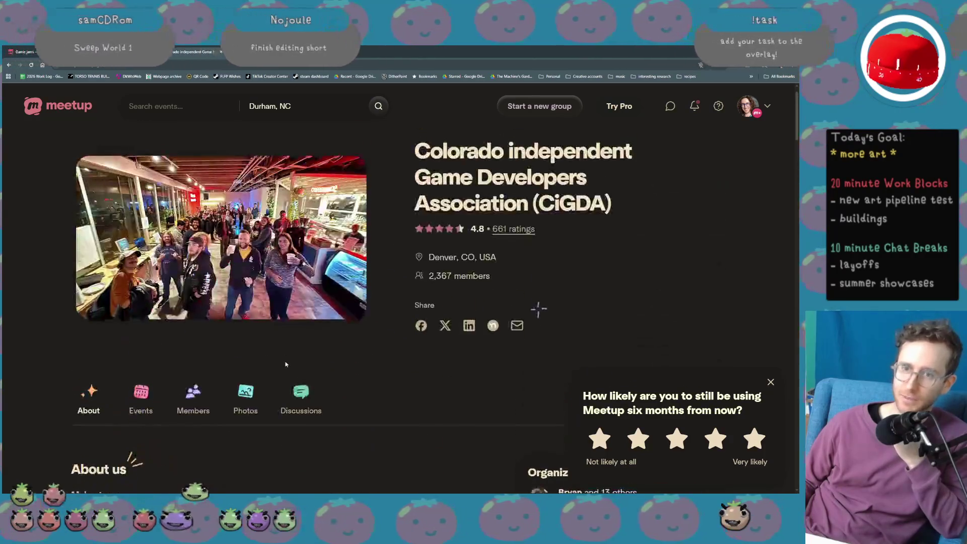
scroll(287, 360, down, 6)
scroll(285, 364, down, 3)
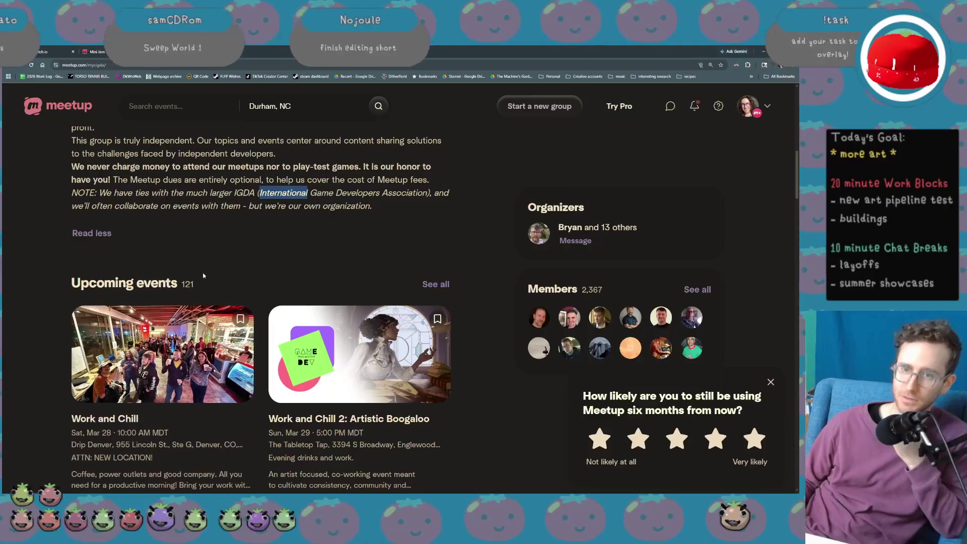
Open the CiGDA group's full events list via See all and scroll through the event cards.
click(436, 285)
scroll(379, 288, down, 10)
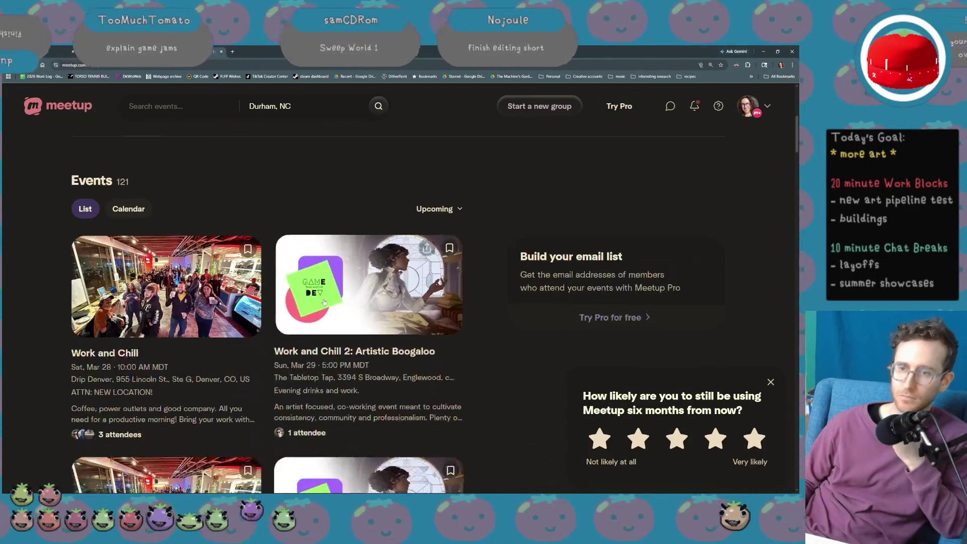
scroll(323, 302, down, 6)
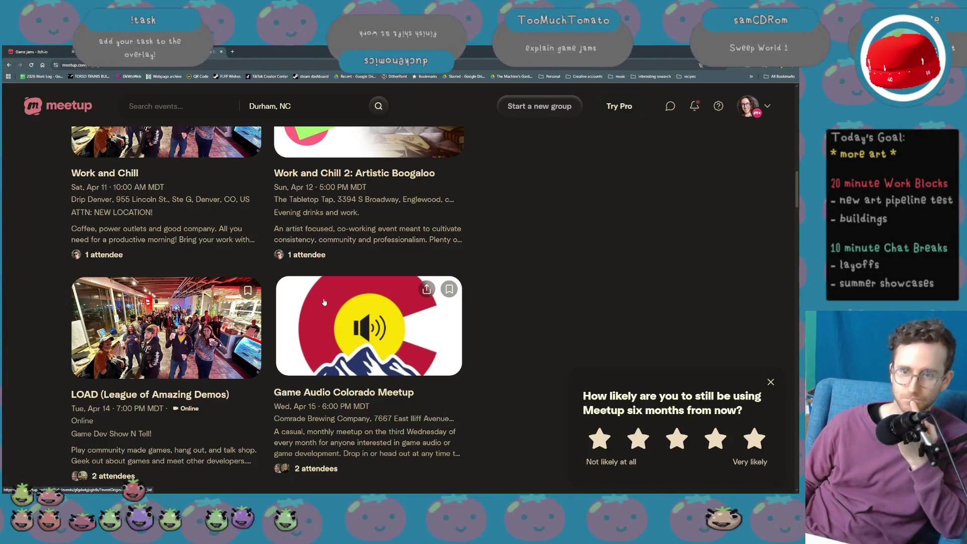
scroll(325, 303, down, 1)
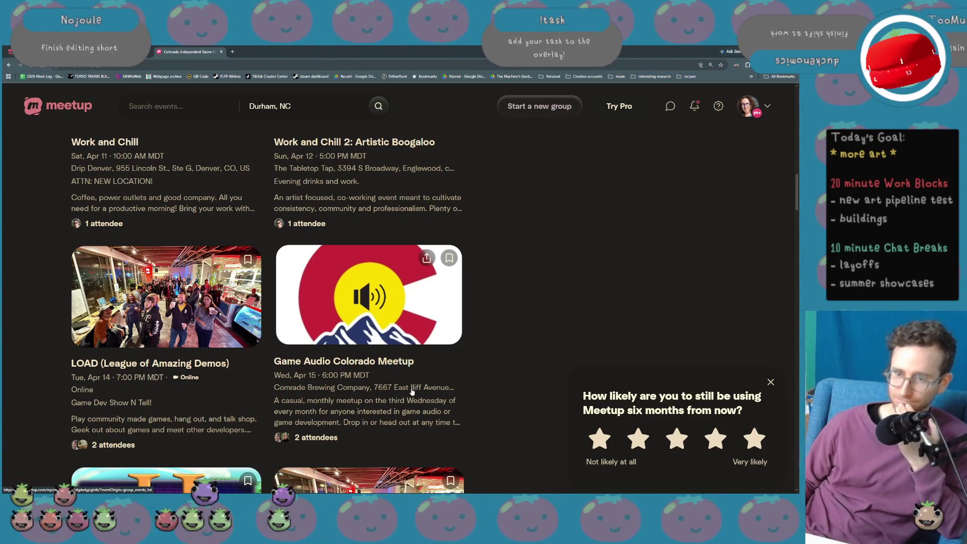
scroll(412, 392, down, 1)
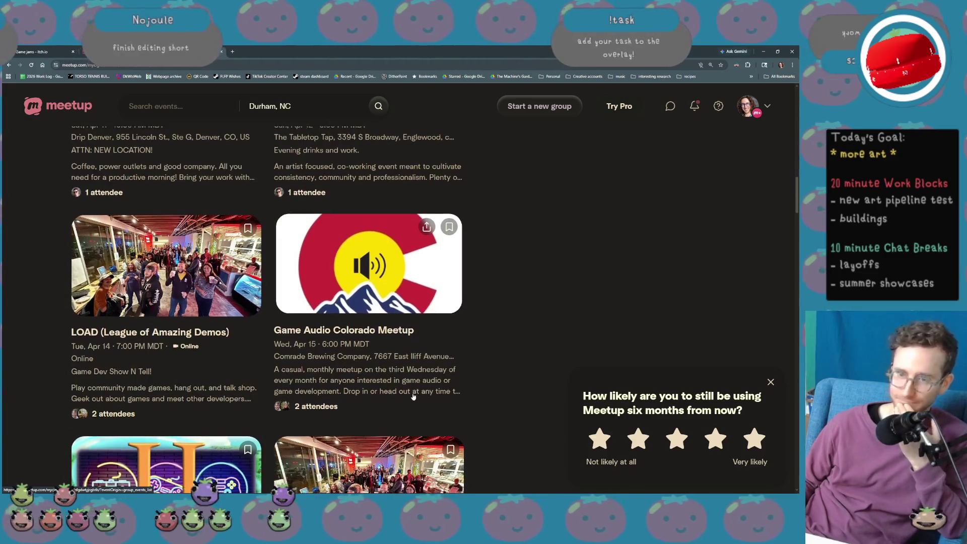
scroll(403, 376, up, 15)
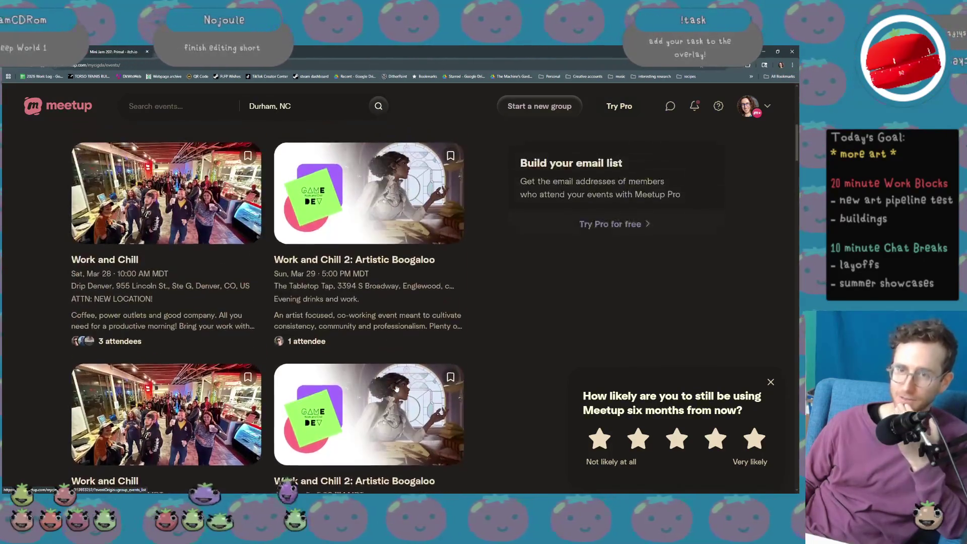
scroll(398, 391, up, 4)
scroll(395, 390, down, 6)
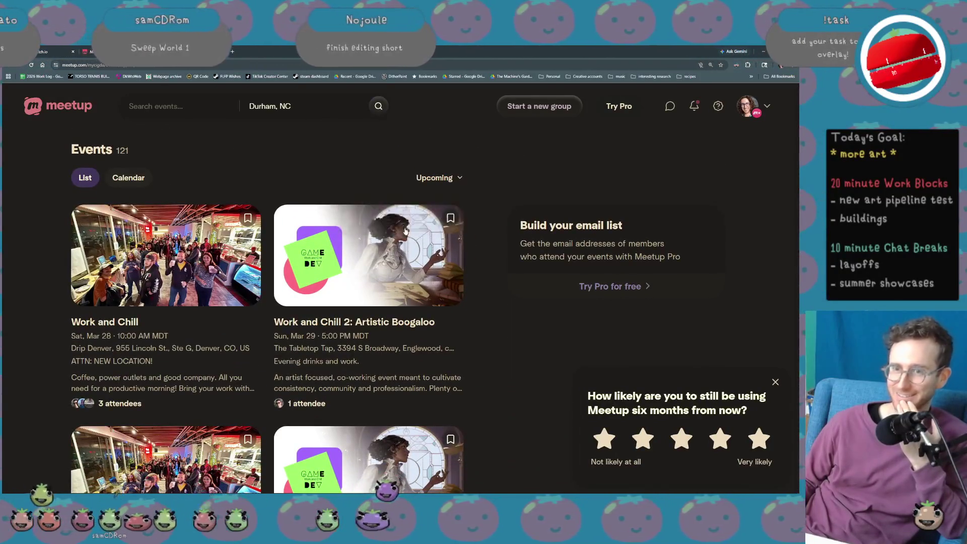
scroll(388, 308, up, 6)
scroll(387, 308, down, 10)
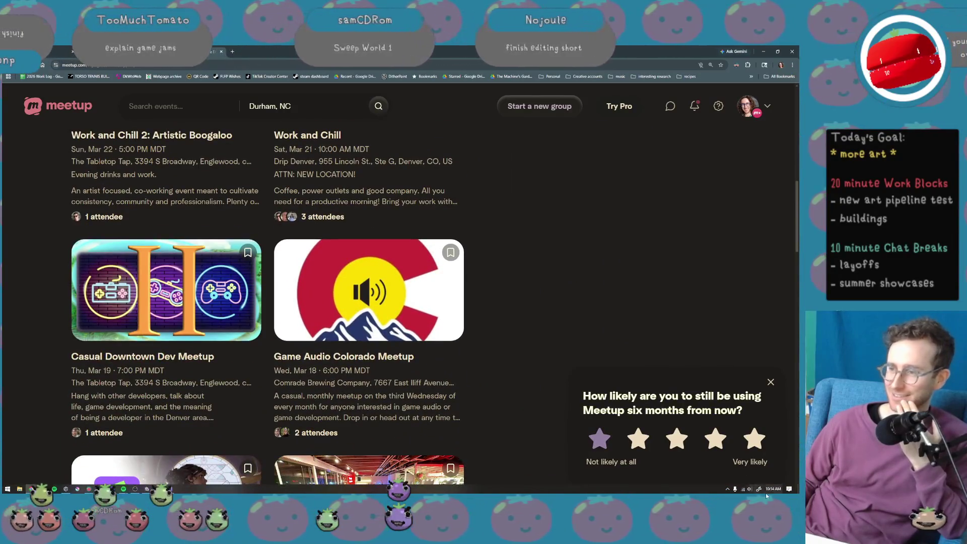
scroll(454, 381, down, 1)
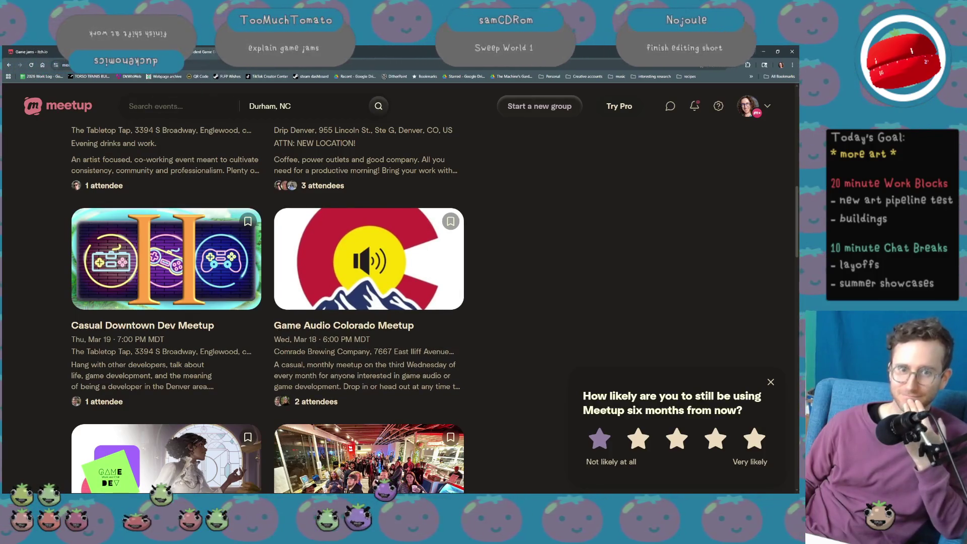
Bring up the itch.io Mini Jam 207: Primal page and lower the volume three notches.
click(55, 52)
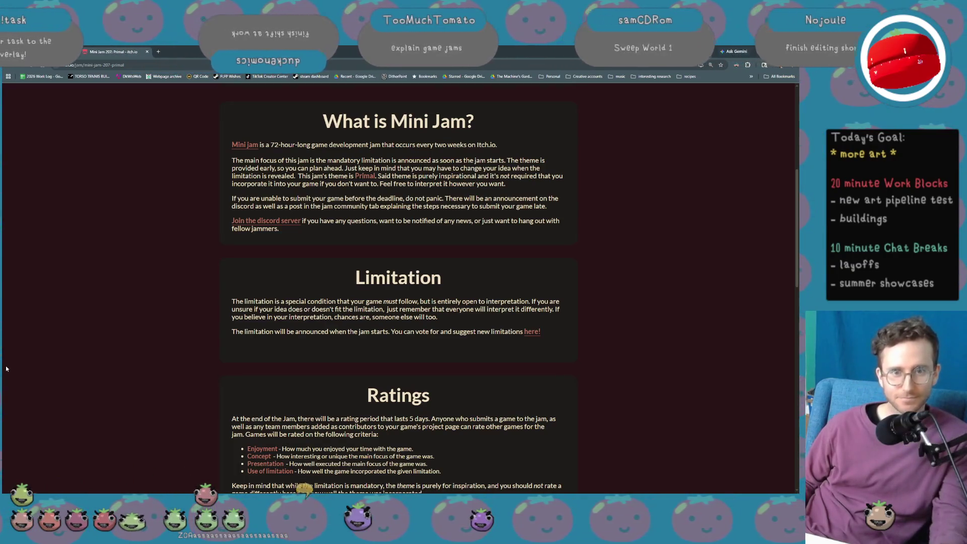
key(XF86AudioLowerVolume)
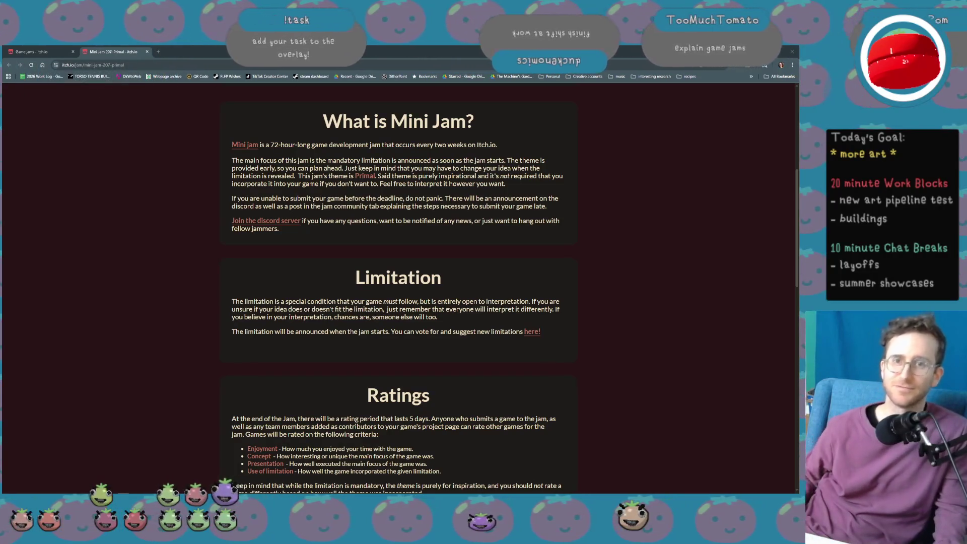
key(XF86AudioLowerVolume)
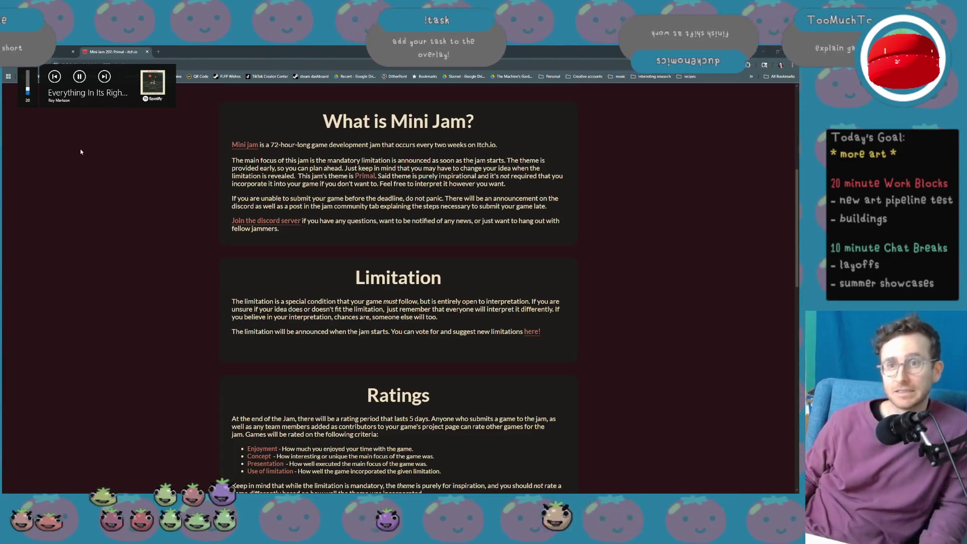
key(XF86AudioLowerVolume)
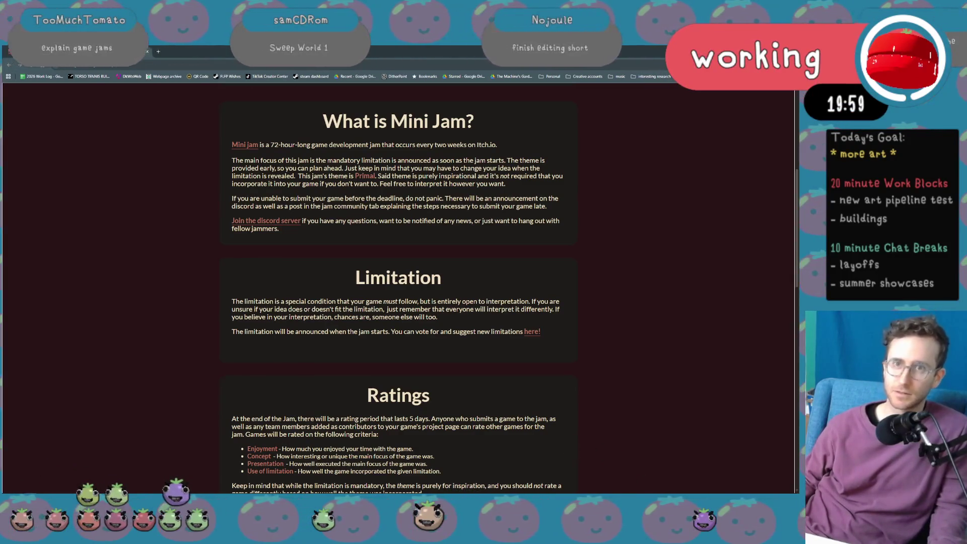
In Unity's running game, drive the character back and forth along the yellow ledge, then restore the editor layout.
key(alt+Left)
key(alt+Tab)
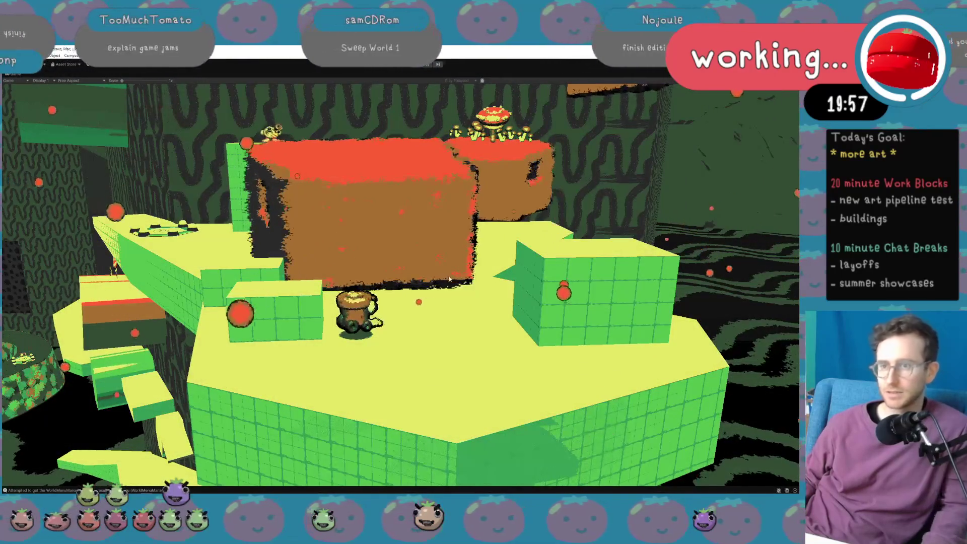
key(d)
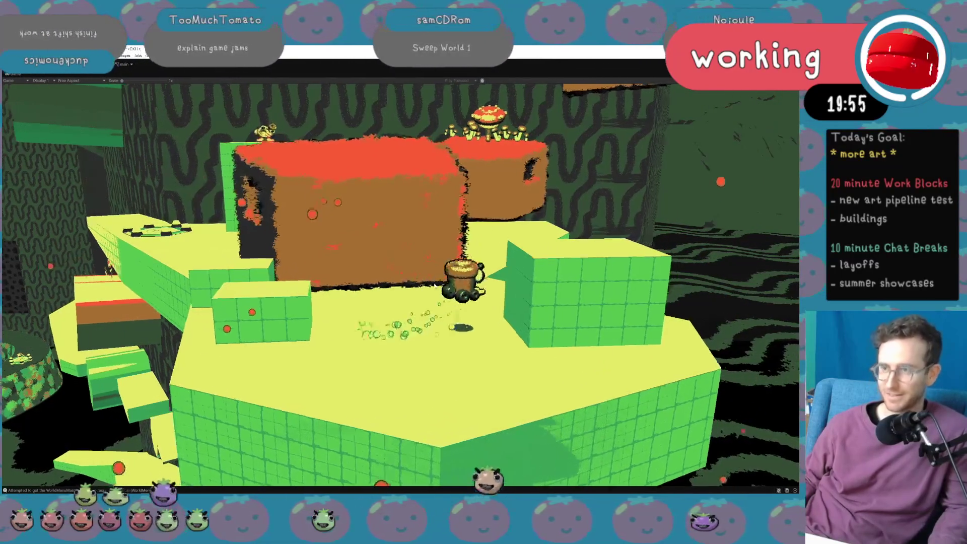
key(d)
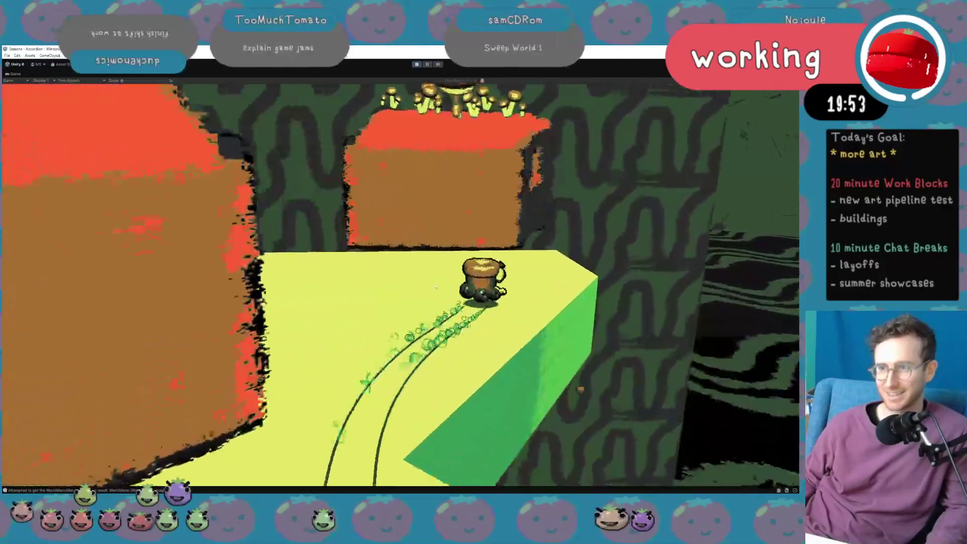
key(d)
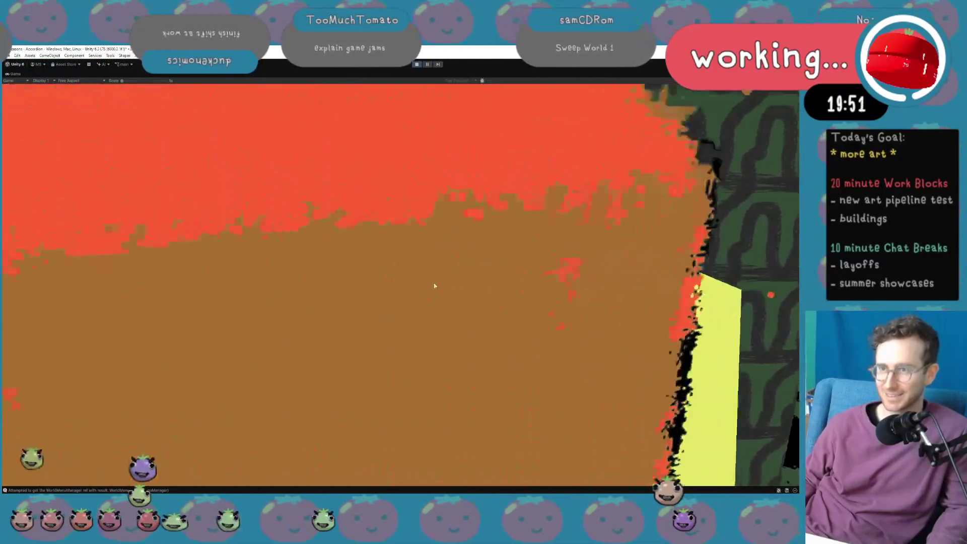
key(s)
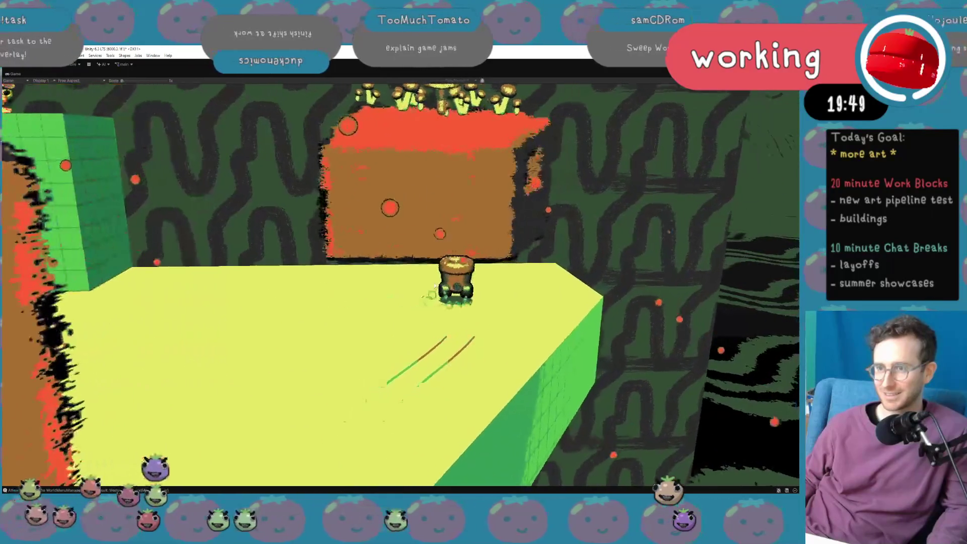
key(a)
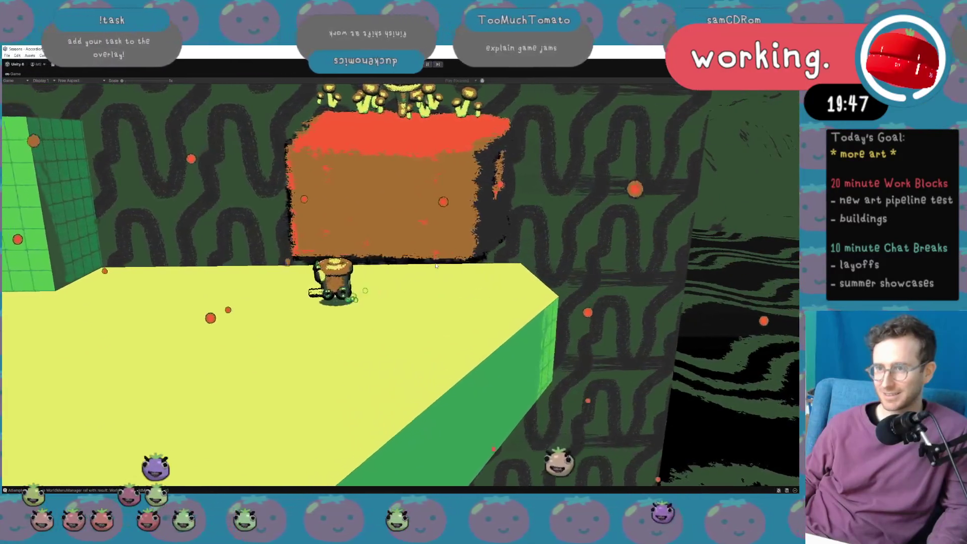
key(d)
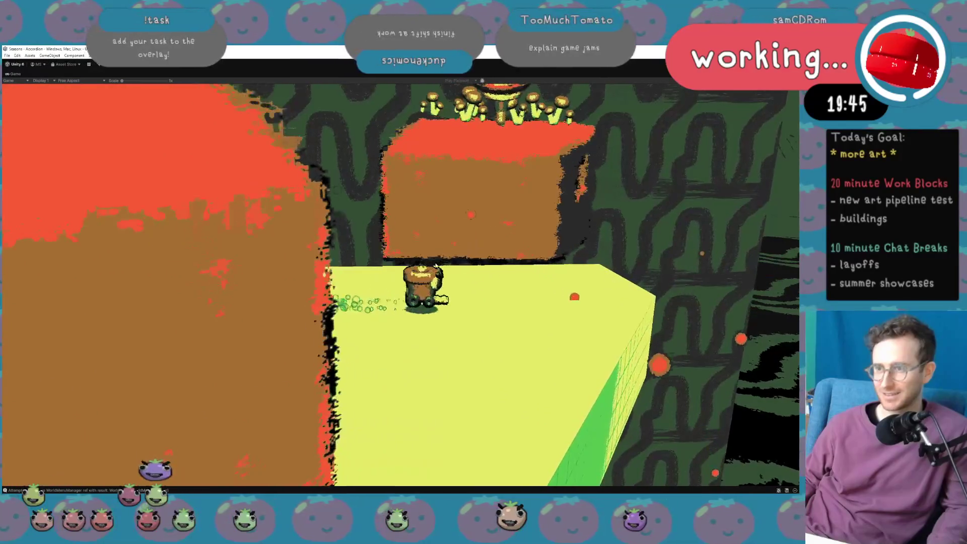
key(a)
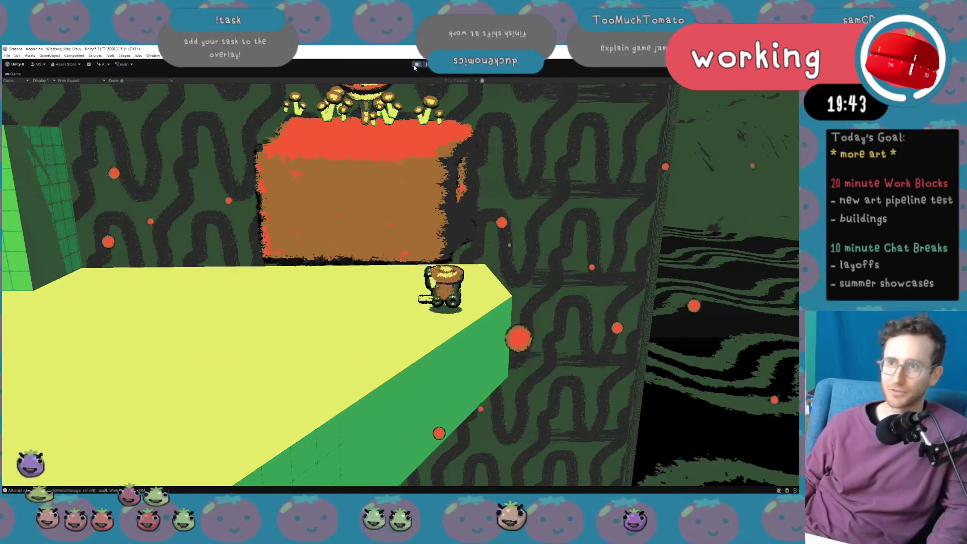
key(shift+space)
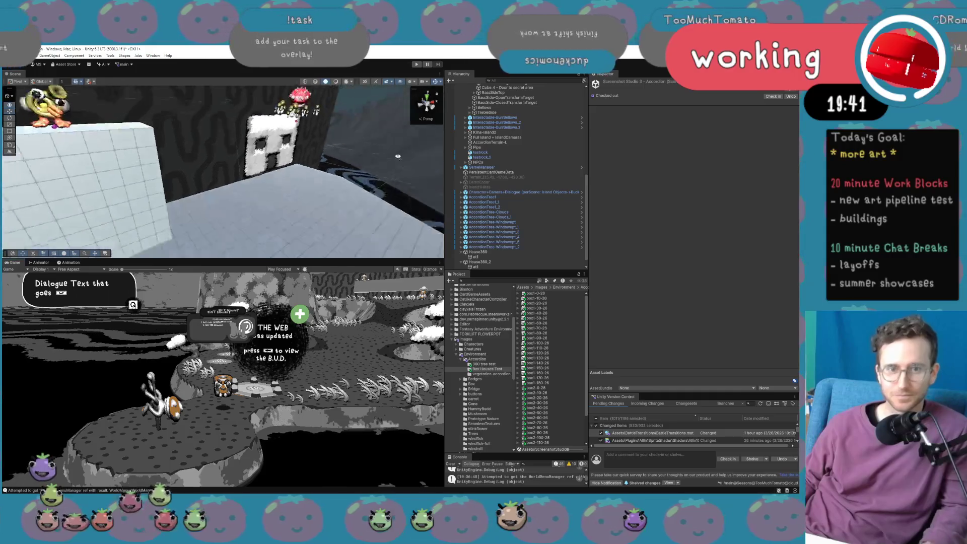
Set the House360 object's Fixed Object Offset to 0.
drag(435, 122, 339, 166)
click(206, 118)
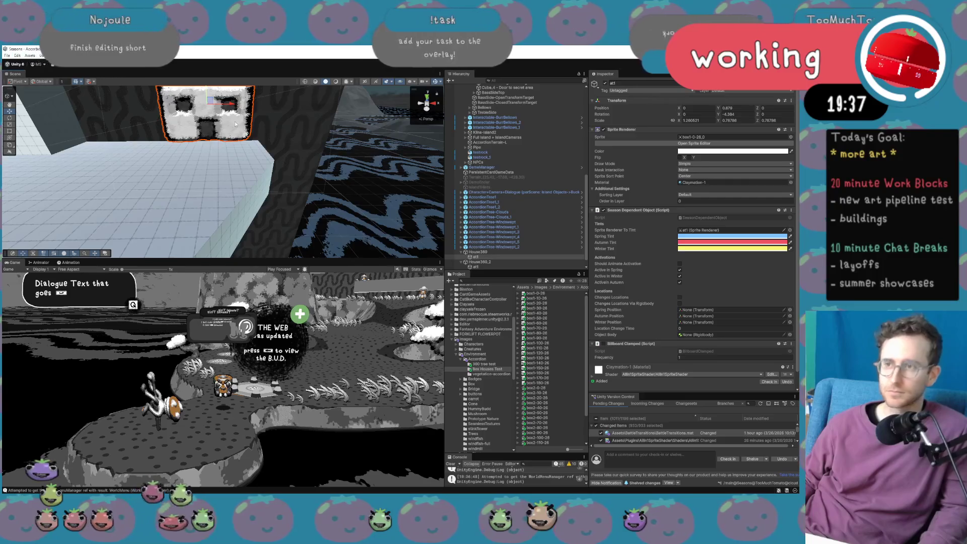
click(516, 251)
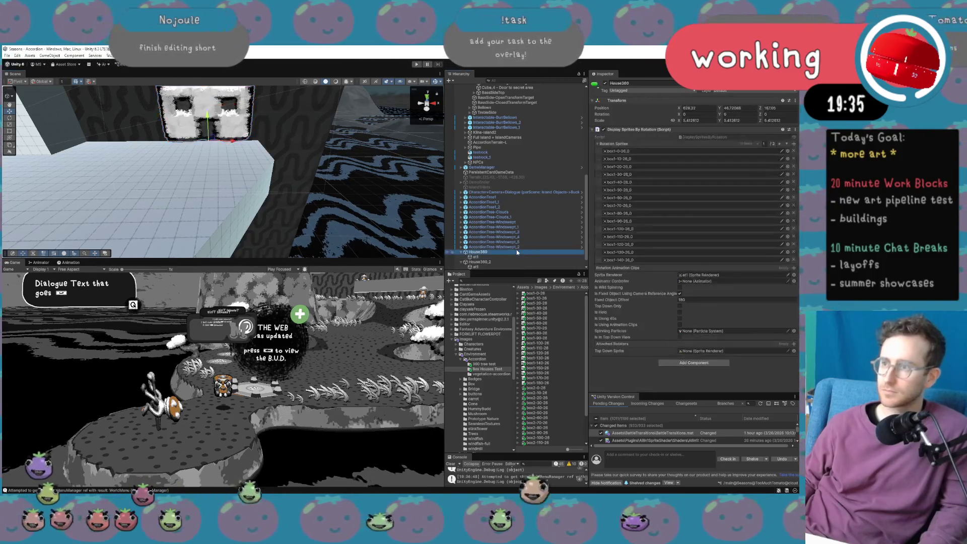
click(714, 300)
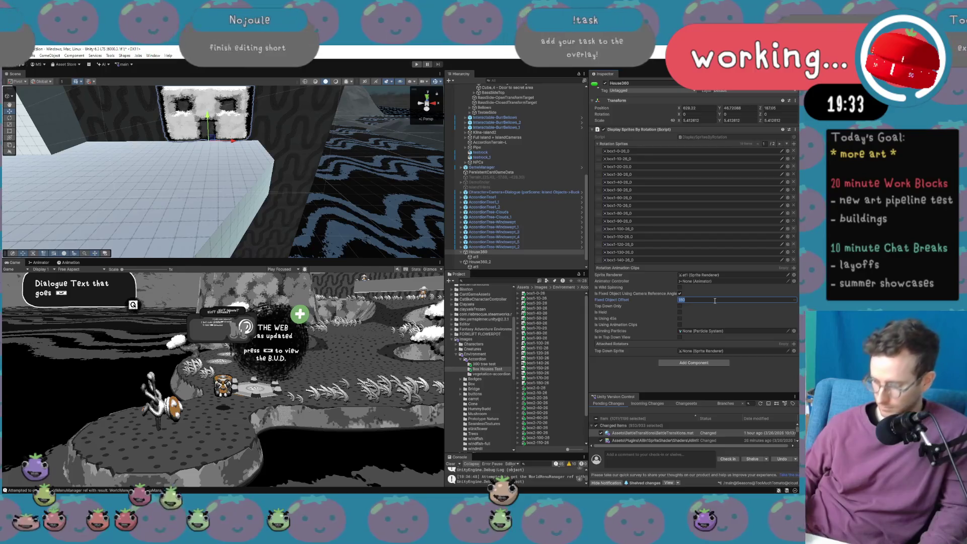
text(0)
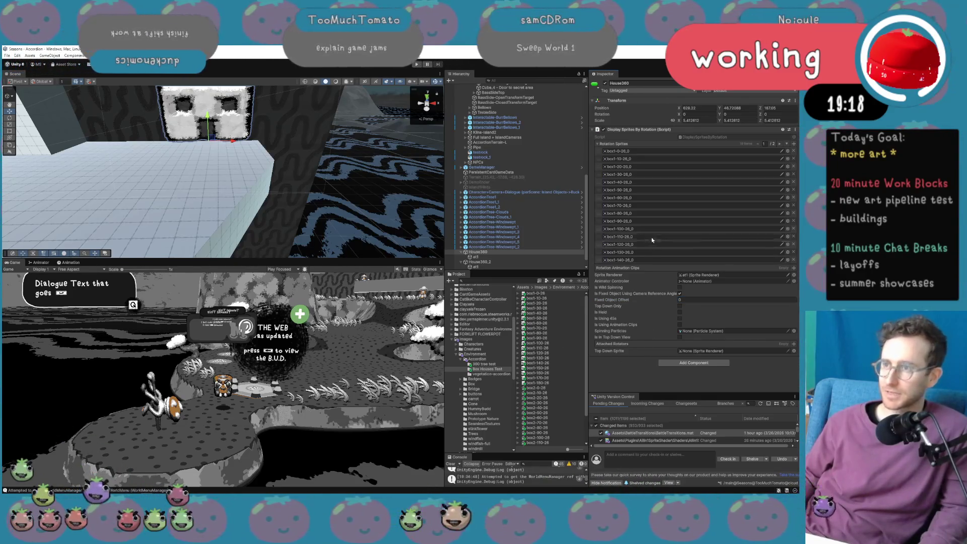
Select the child sprite at1 and ping its box1-0-26_0 sprite image in the project.
click(510, 257)
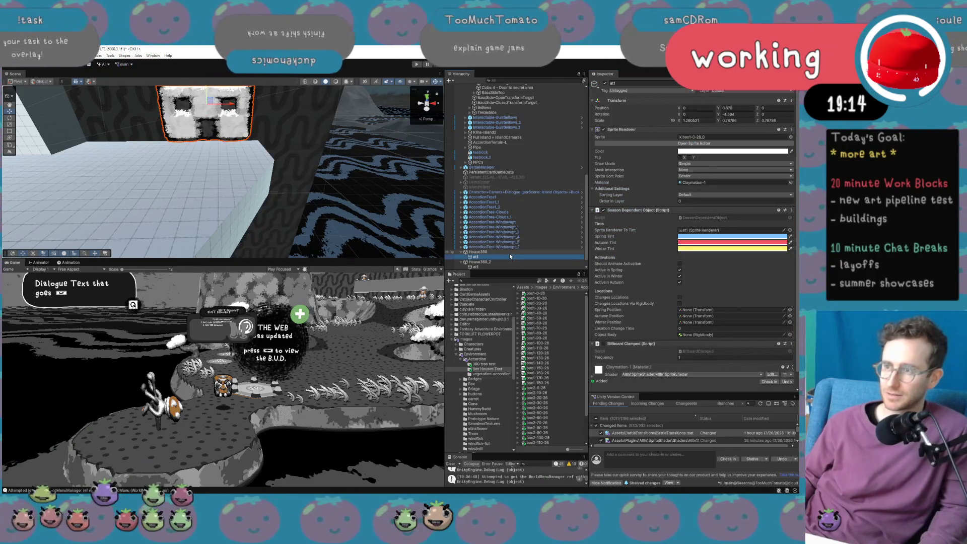
click(509, 252)
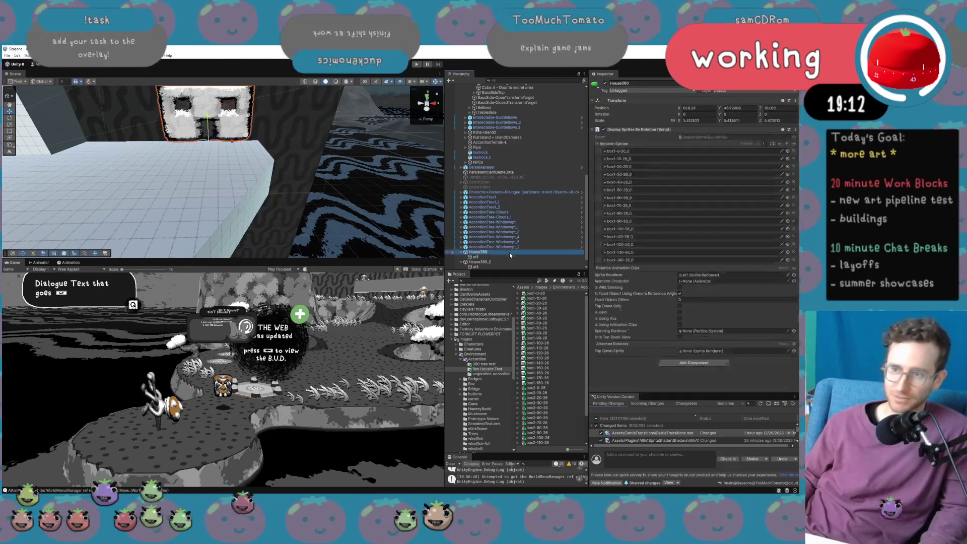
click(509, 256)
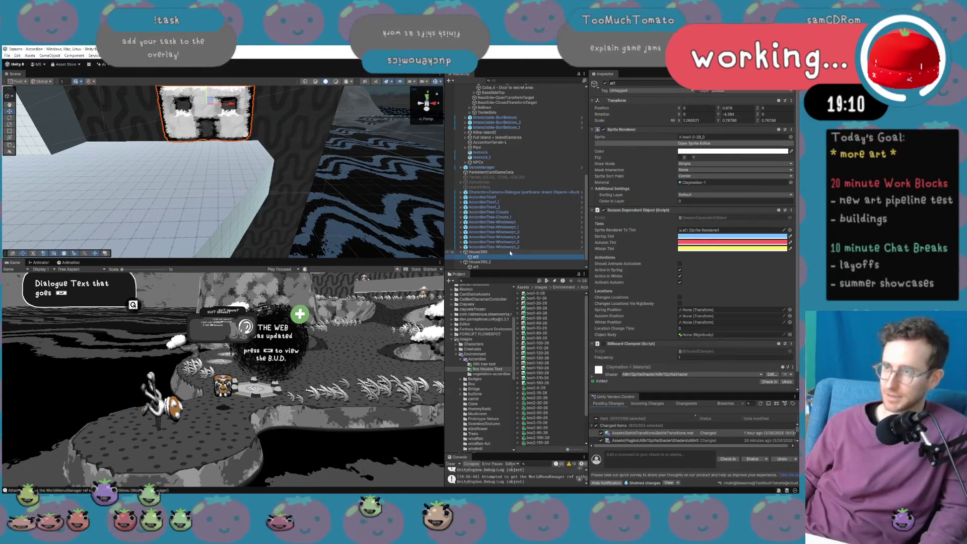
click(509, 252)
click(510, 257)
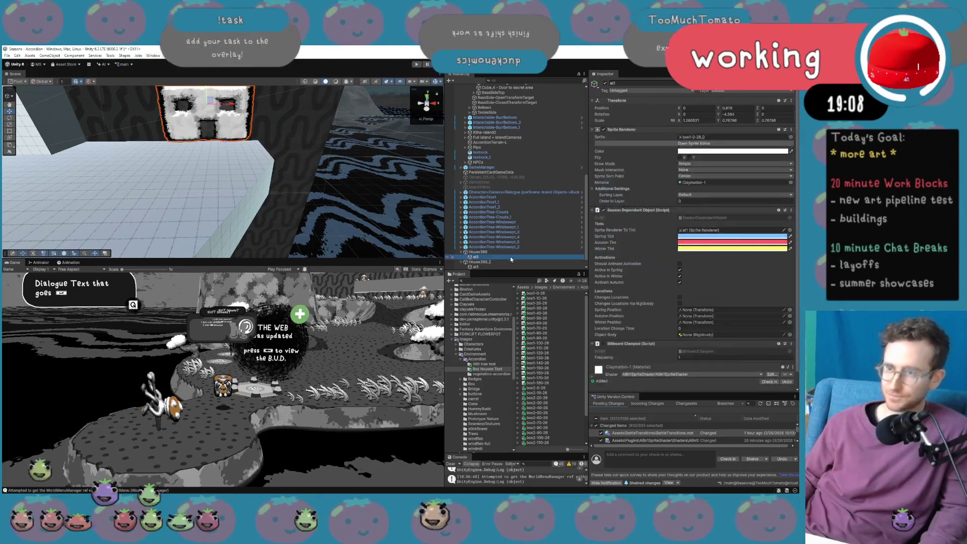
click(723, 137)
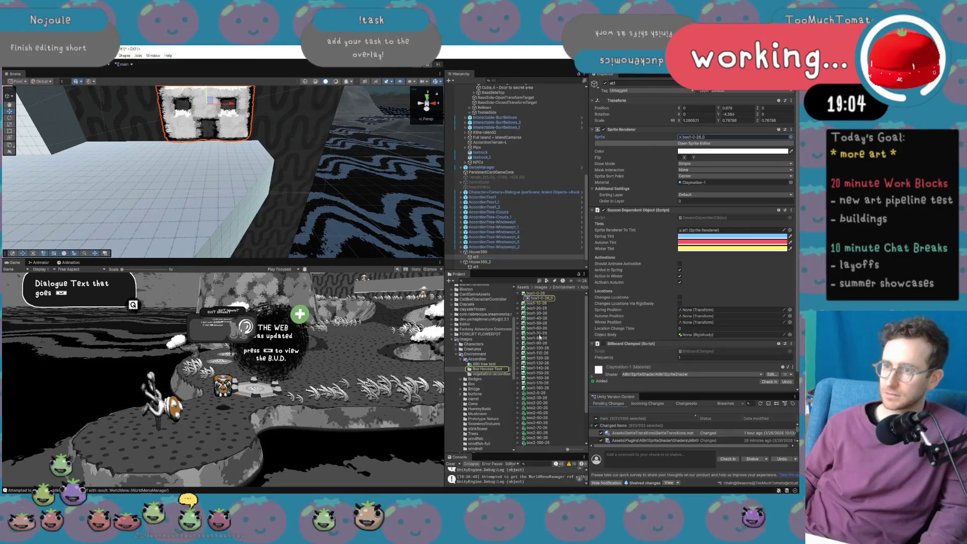
Try box1-120-26_0, then settle on the box1-70-26_0 sprite, scaling the house slightly taller in Y.
click(540, 357)
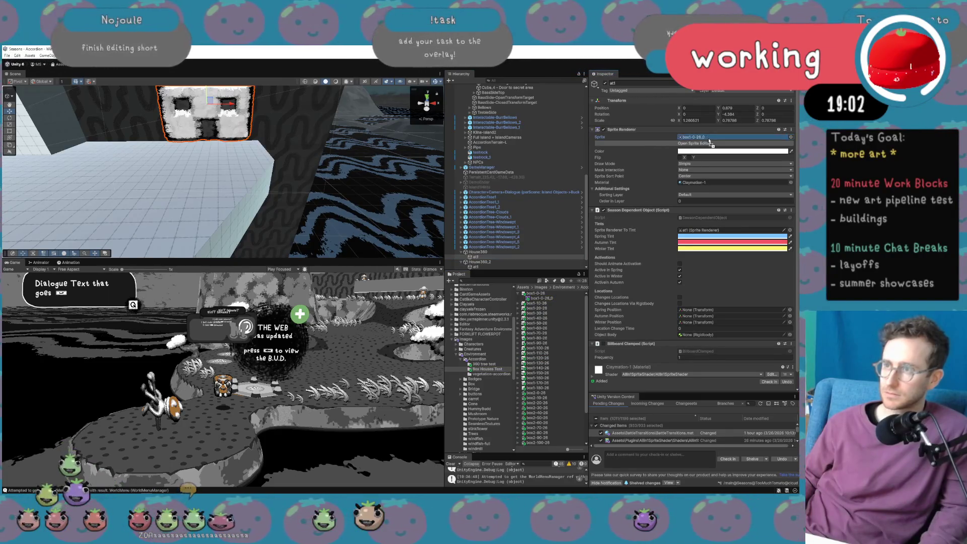
drag(709, 142, 709, 142)
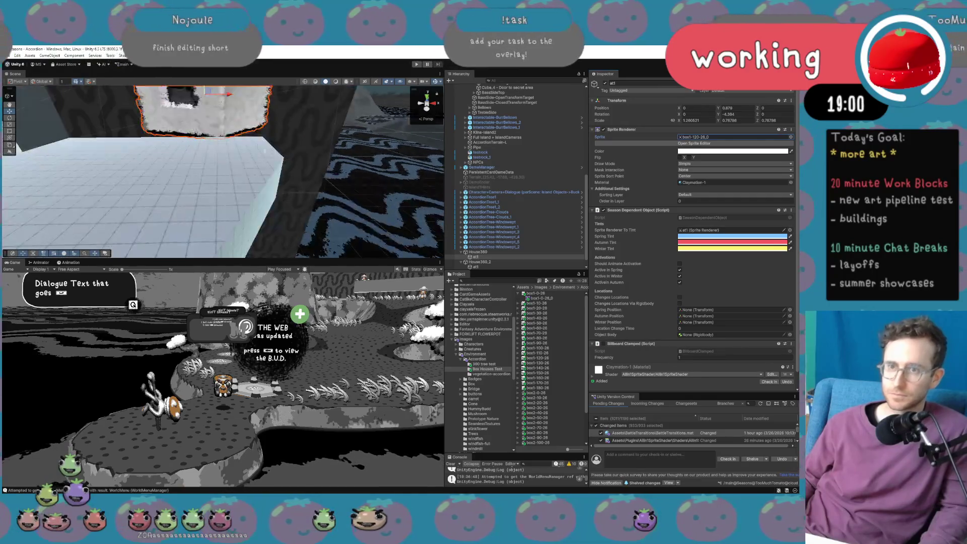
scroll(221, 172, down, 5)
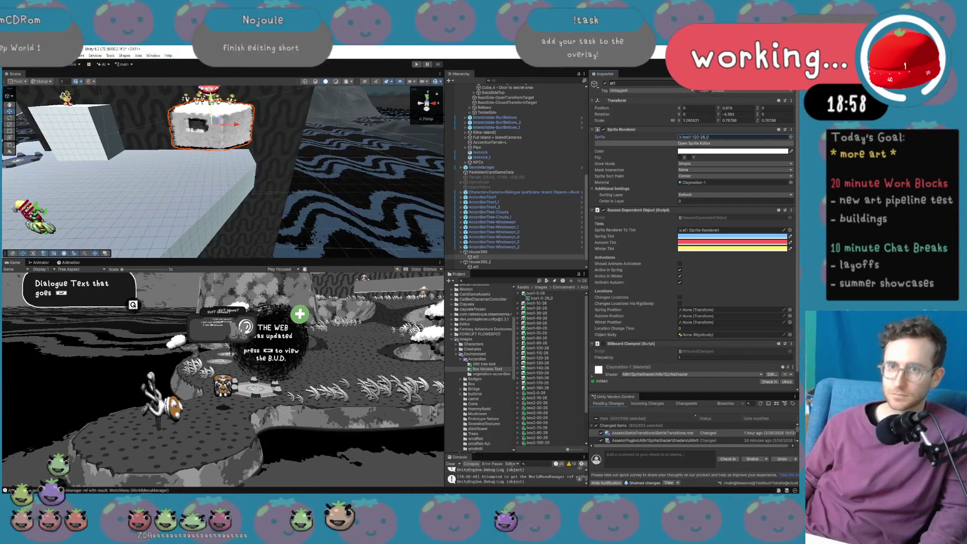
key(e)
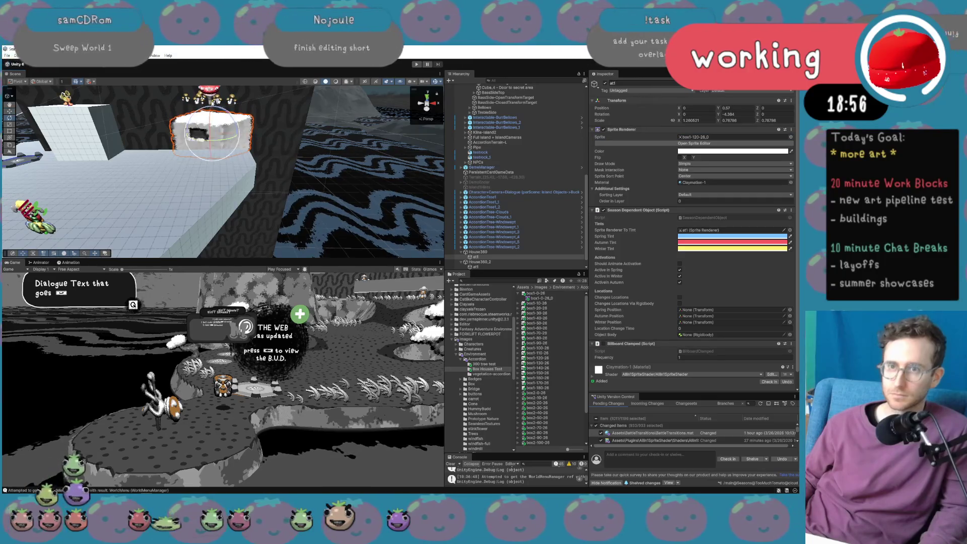
key(r)
drag(211, 121, 212, 105)
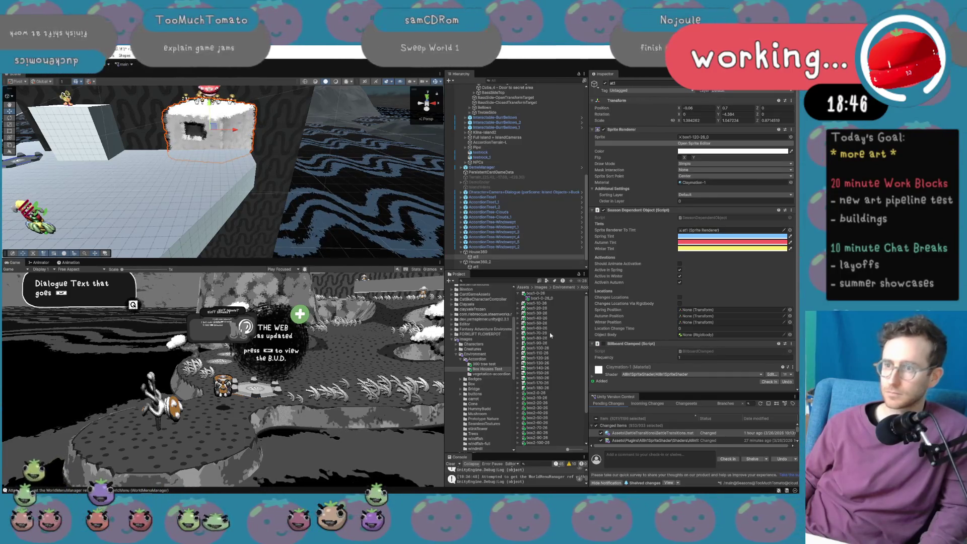
drag(709, 141, 705, 138)
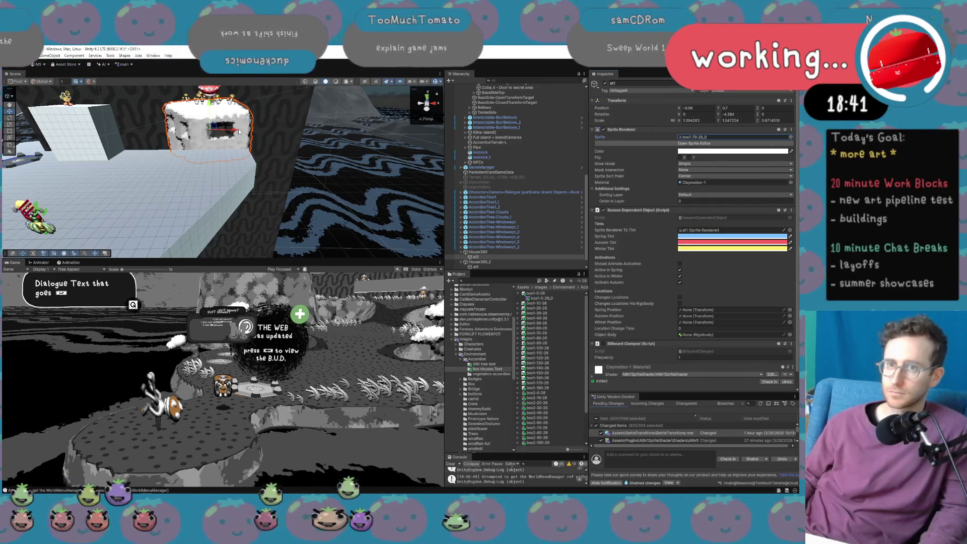
mouse_move(239, 132)
mouse_down()
mouse_move(242, 120)
mouse_move(243, 134)
mouse_move(211, 135)
mouse_up()
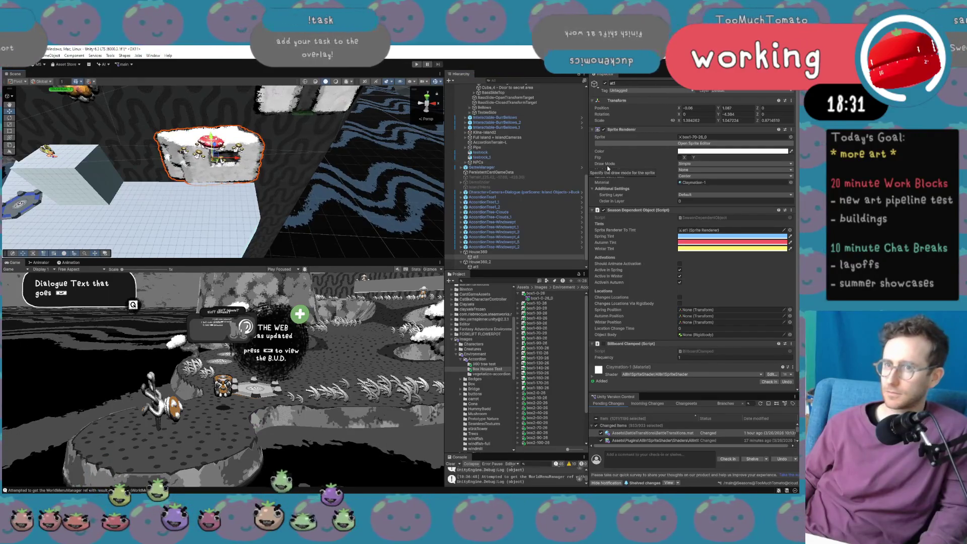
Lower the house slightly, undo a stray rotation, then play-test the game and stop it.
key(ctrl+z)
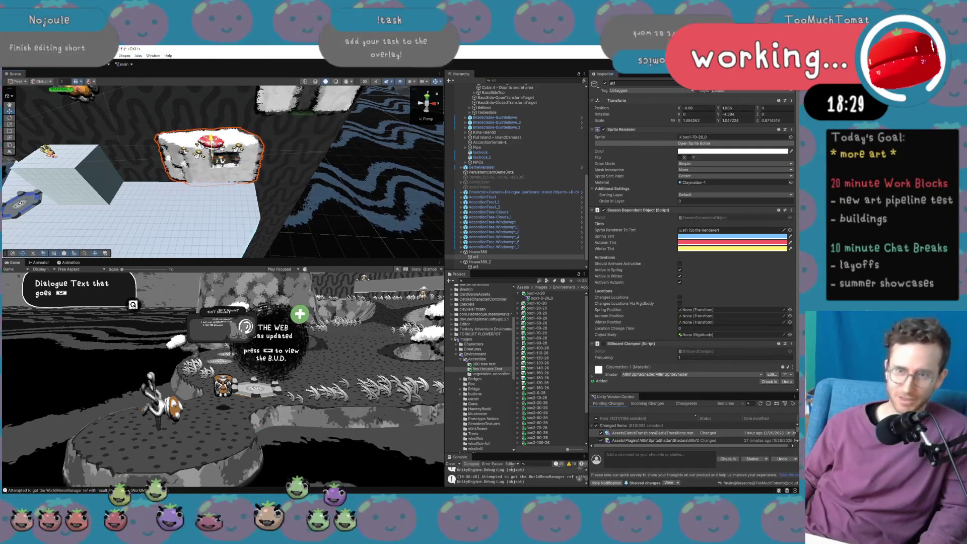
key(ctrl+z)
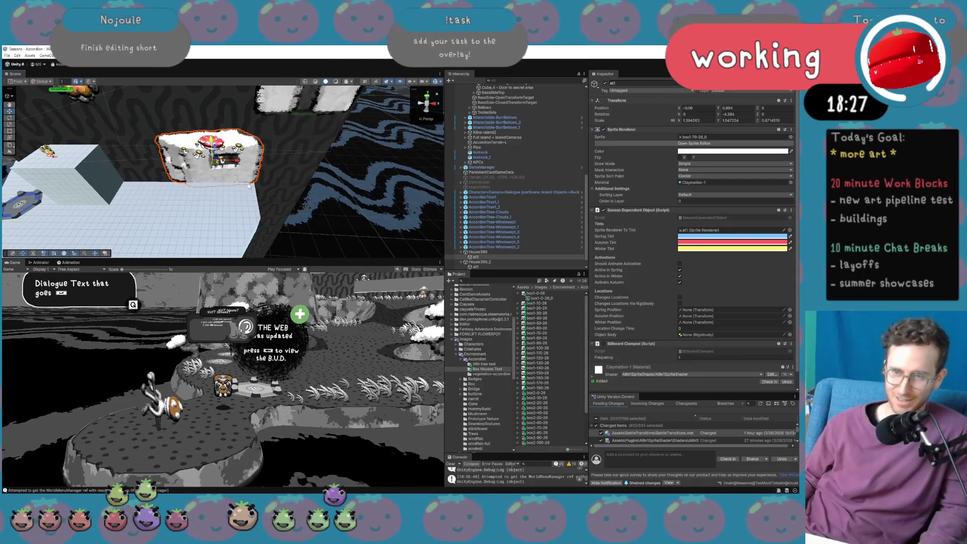
mouse_move(249, 186)
mouse_down()
mouse_move(268, 145)
mouse_move(247, 159)
mouse_move(267, 170)
mouse_up()
key(e)
key(ctrl+z)
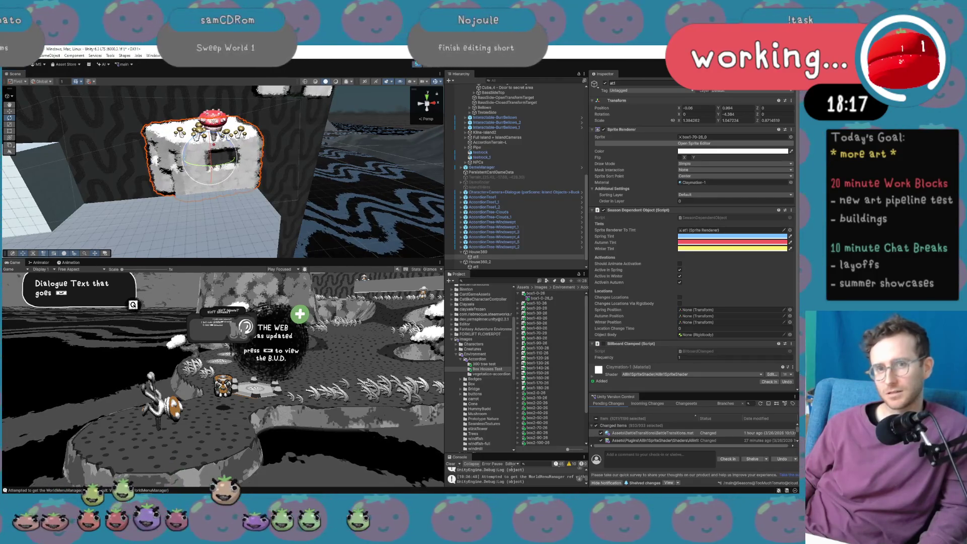
key(ctrl+p)
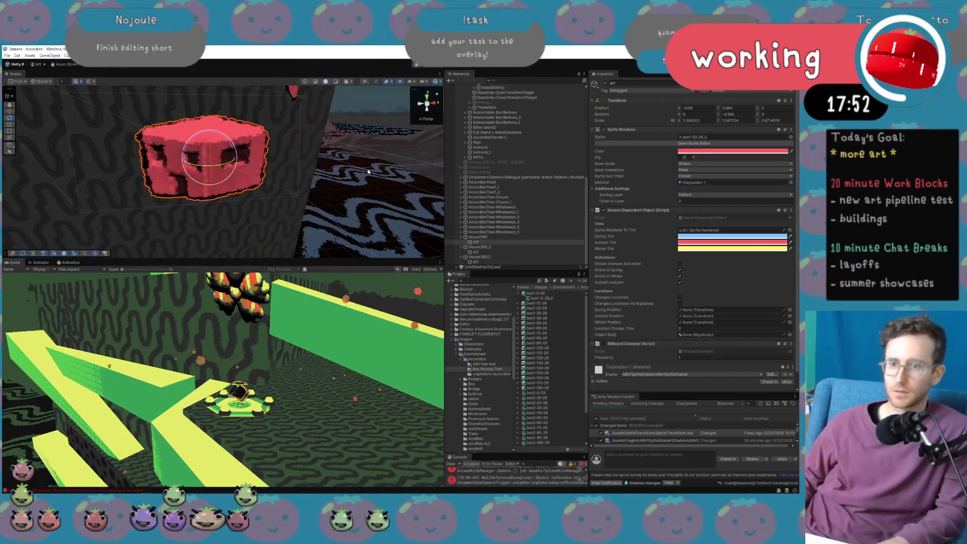
click(418, 64)
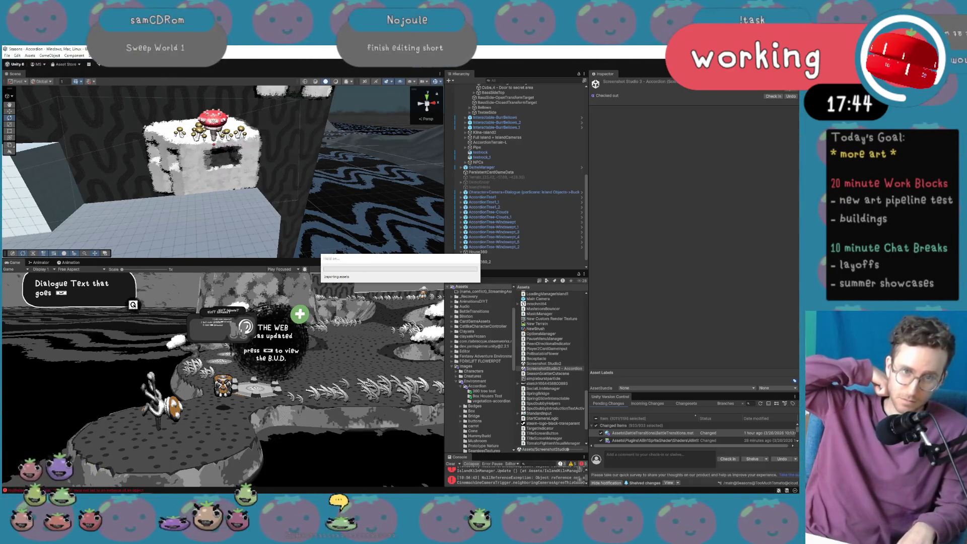
Run the game again in play mode to see the red house in the level.
click(417, 65)
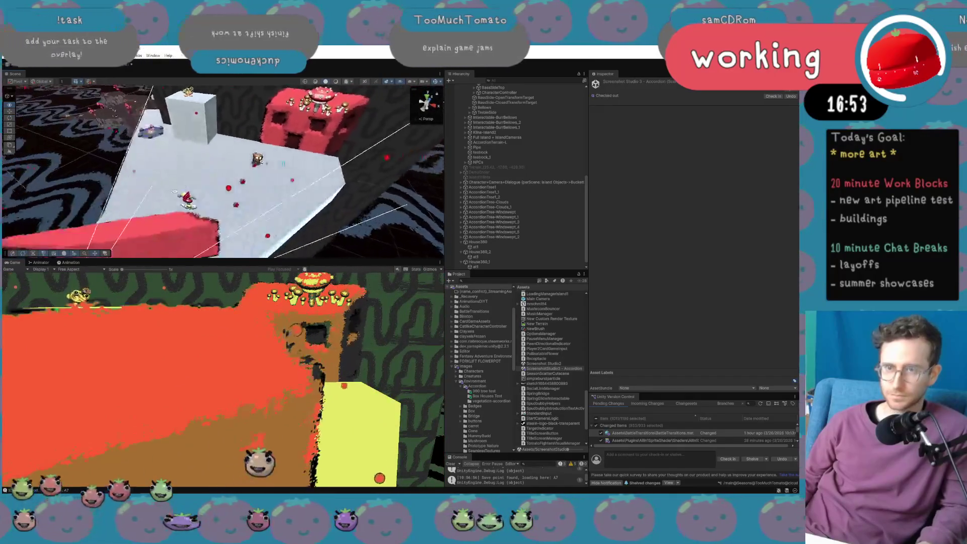
Delete the red at1 block and select the House360 object in the Hierarchy.
click(177, 217)
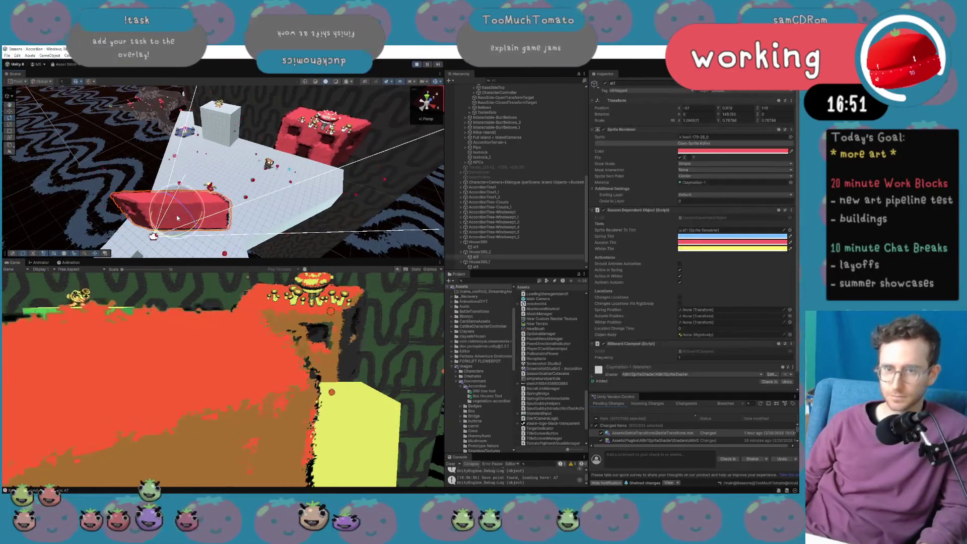
key(Delete)
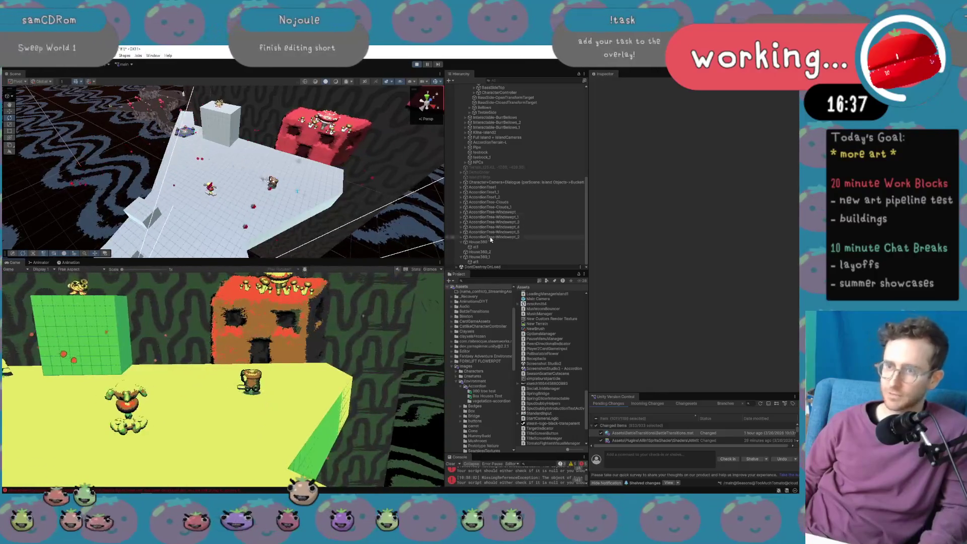
click(492, 243)
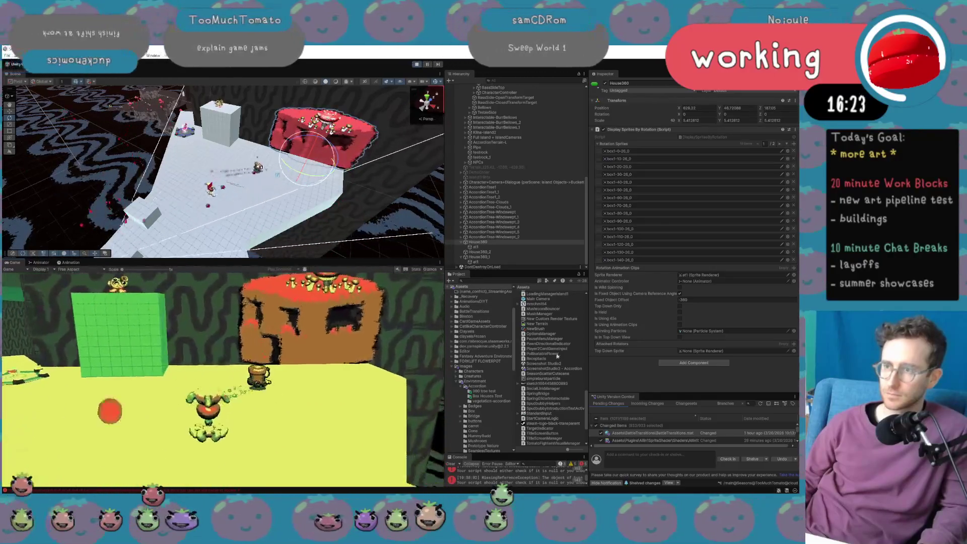
Change House360's Fixed Object Offset from -380 to -3.
click(714, 299)
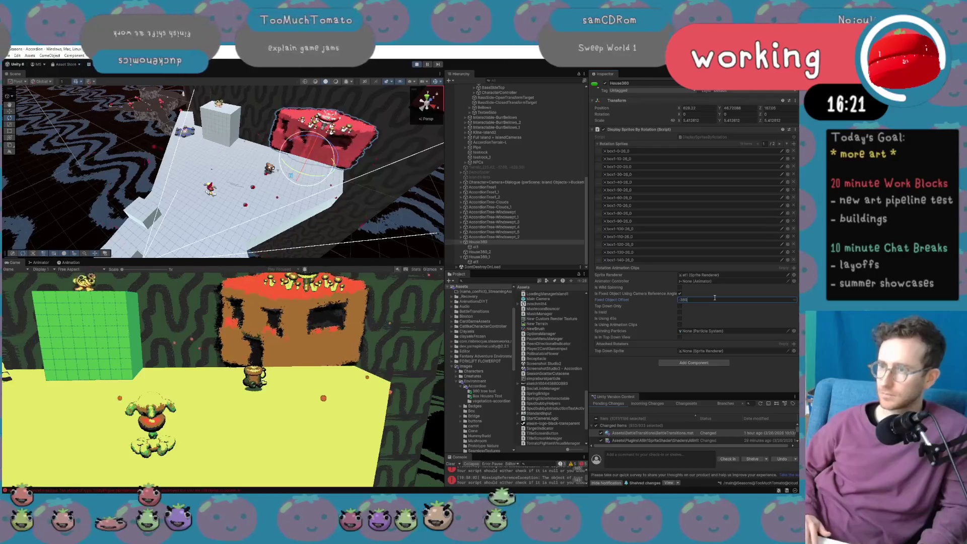
key(BackSpace)
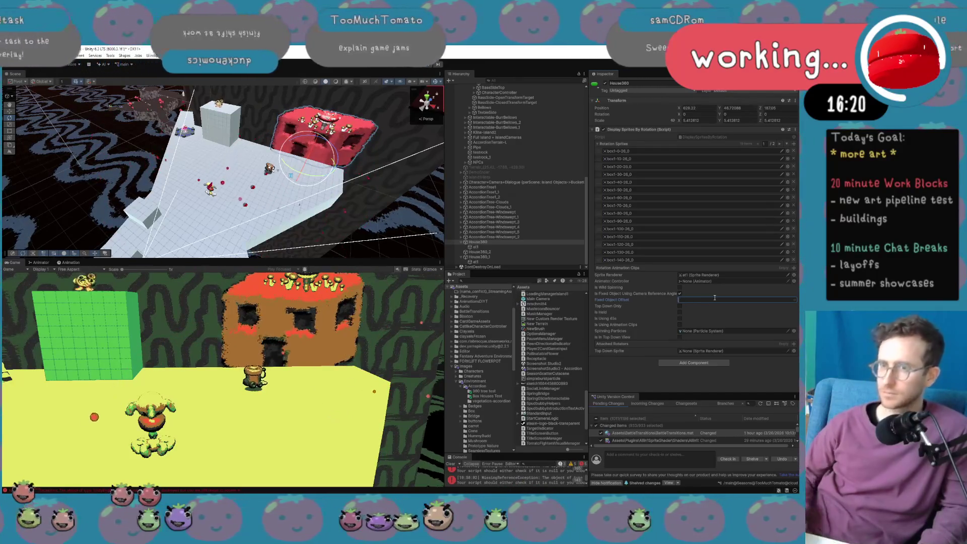
text(-3)
click(542, 242)
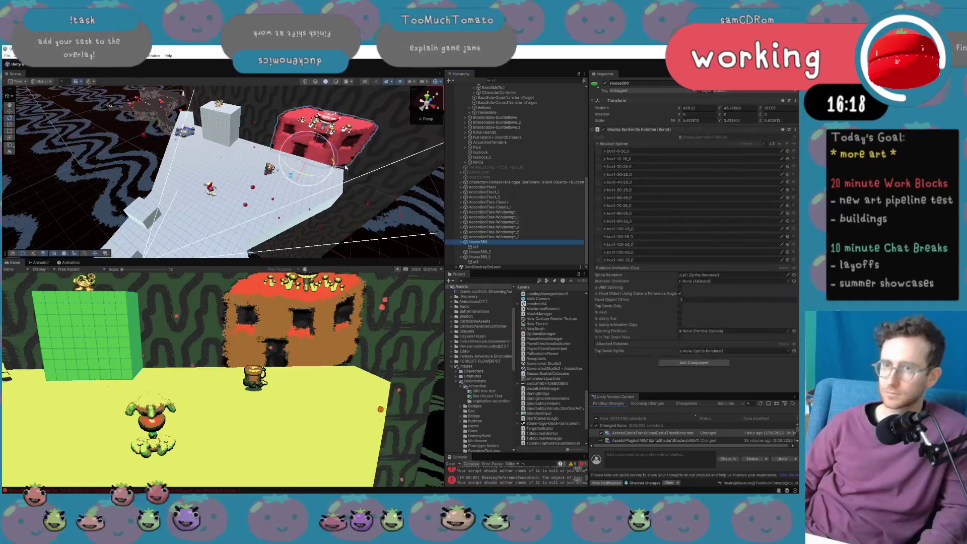
Check the house's angle, then select its at1 child with the Move tool.
mouse_move(309, 177)
mouse_down()
mouse_move(323, 176)
mouse_move(303, 176)
mouse_move(320, 176)
mouse_move(310, 178)
mouse_move(318, 152)
mouse_move(328, 153)
mouse_move(326, 181)
mouse_up()
click(475, 247)
key(w)
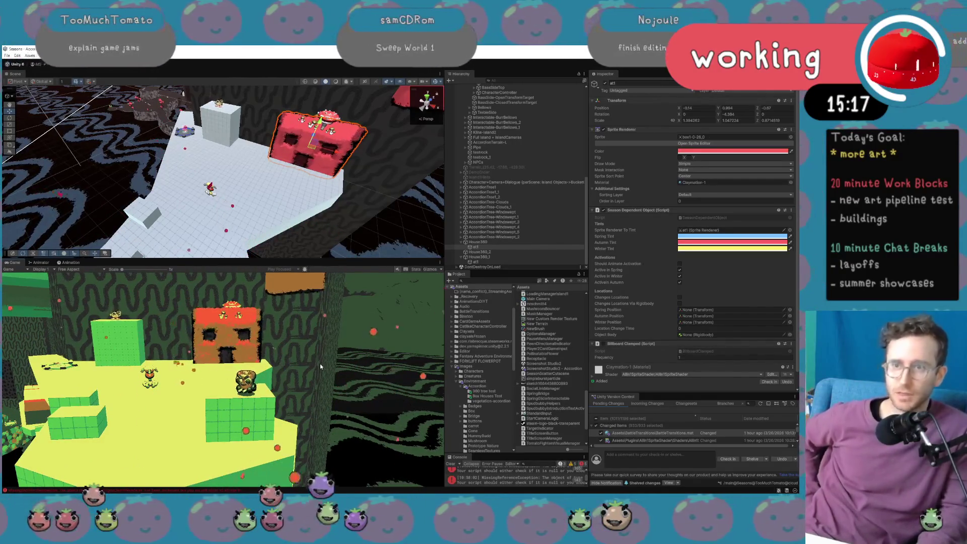
Nudge the red house slightly along its blue Z axis and select House360.
drag(324, 155, 381, 127)
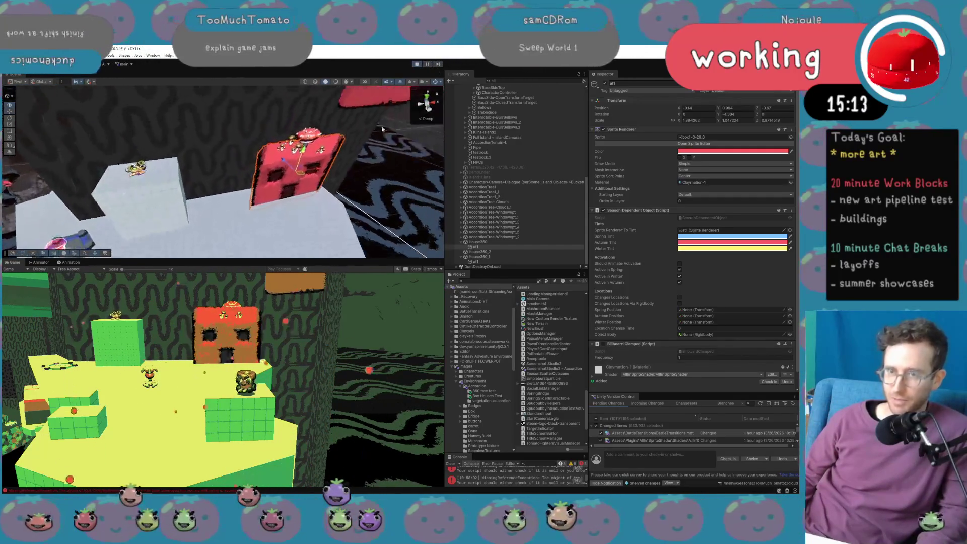
drag(285, 161, 282, 159)
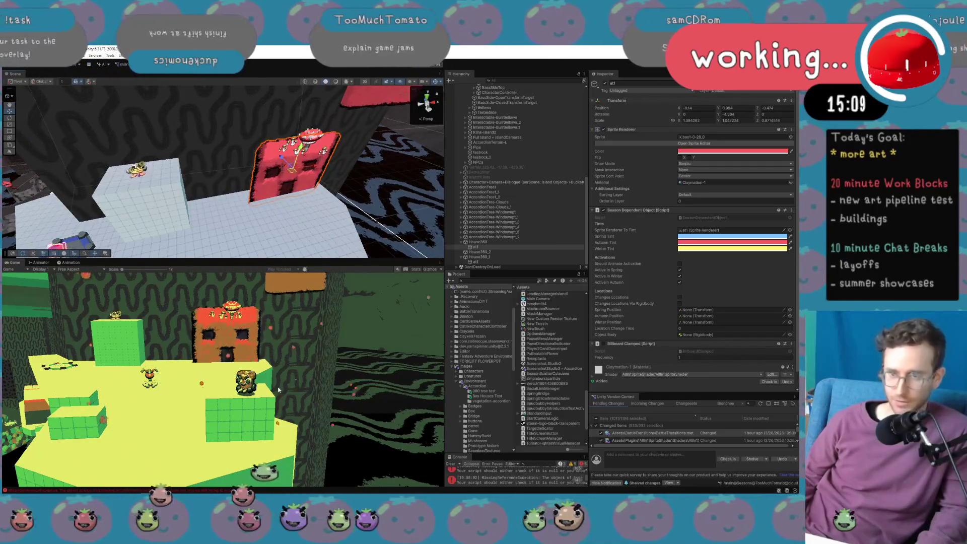
key(w)
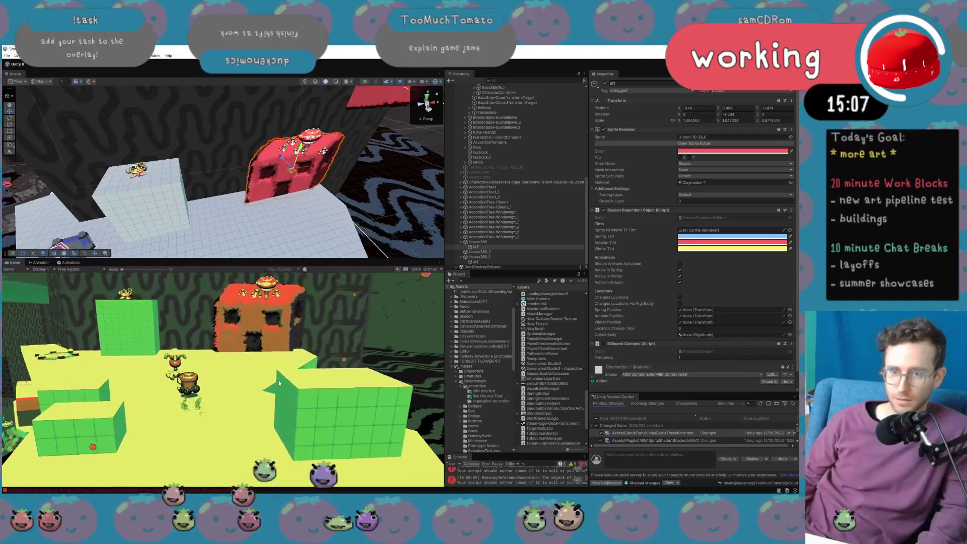
key(w)
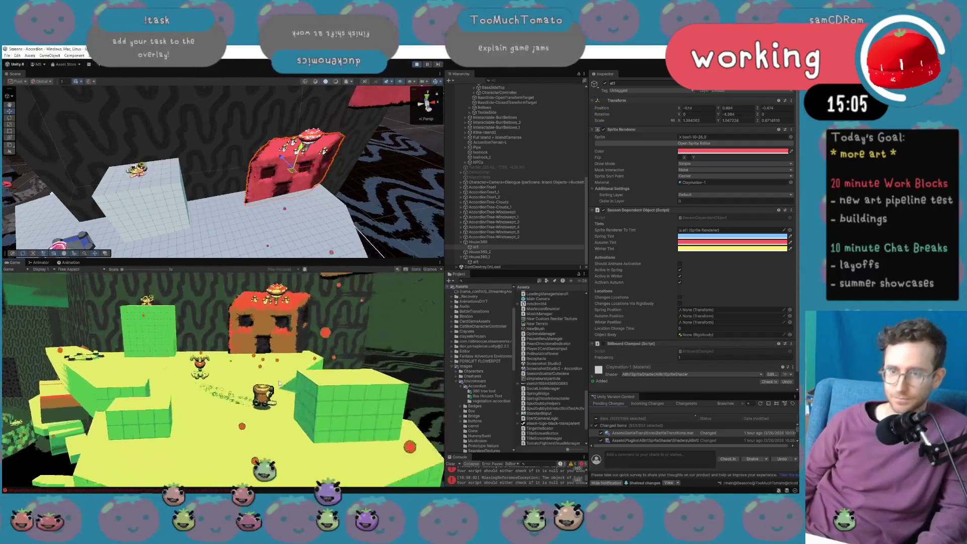
click(502, 243)
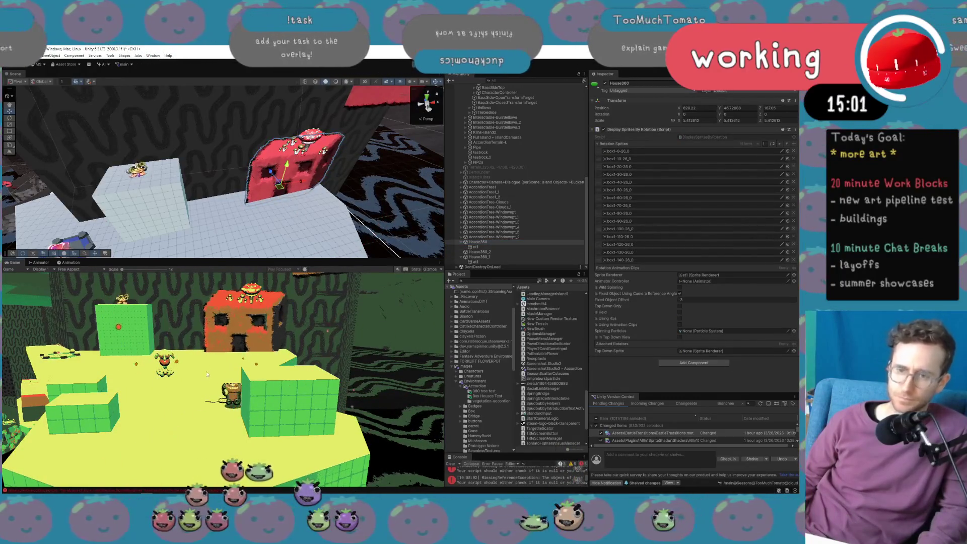
Walk the character around the house and flower creature with WASD, then stop play mode.
key(a)
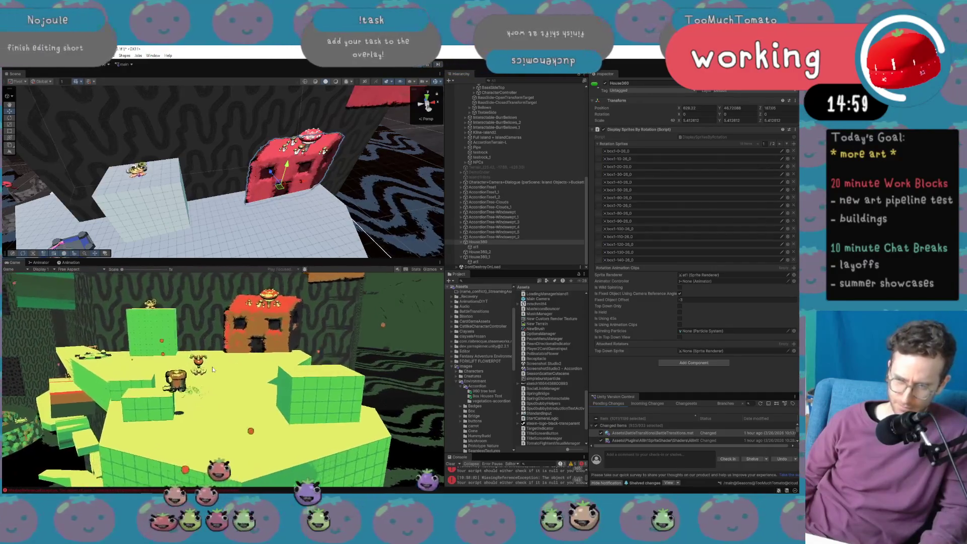
key(a)
key(s)
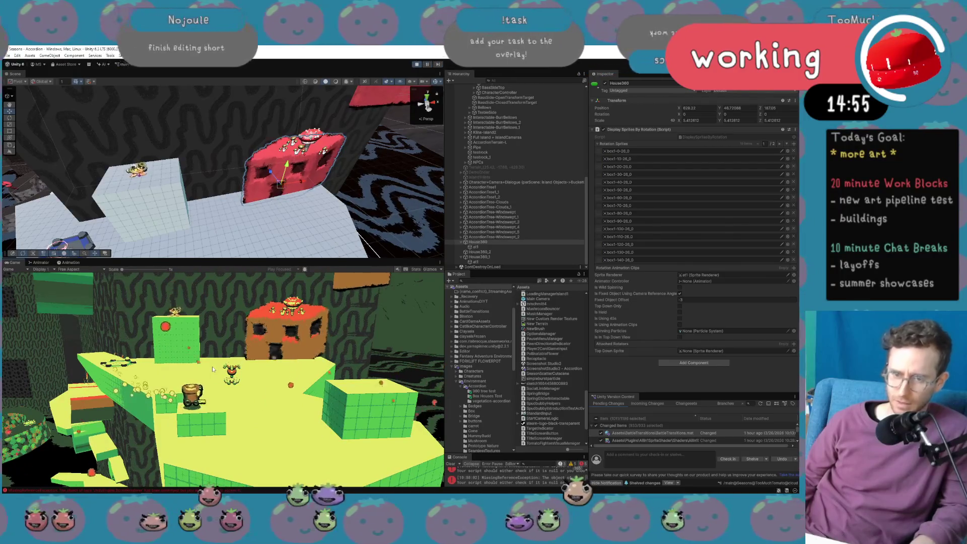
key(d)
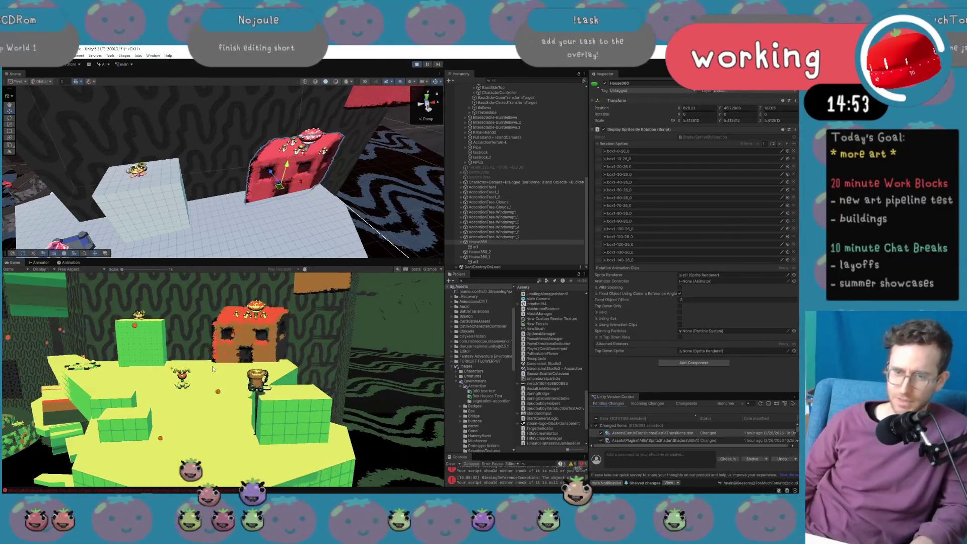
key(a)
key(w)
key(w)
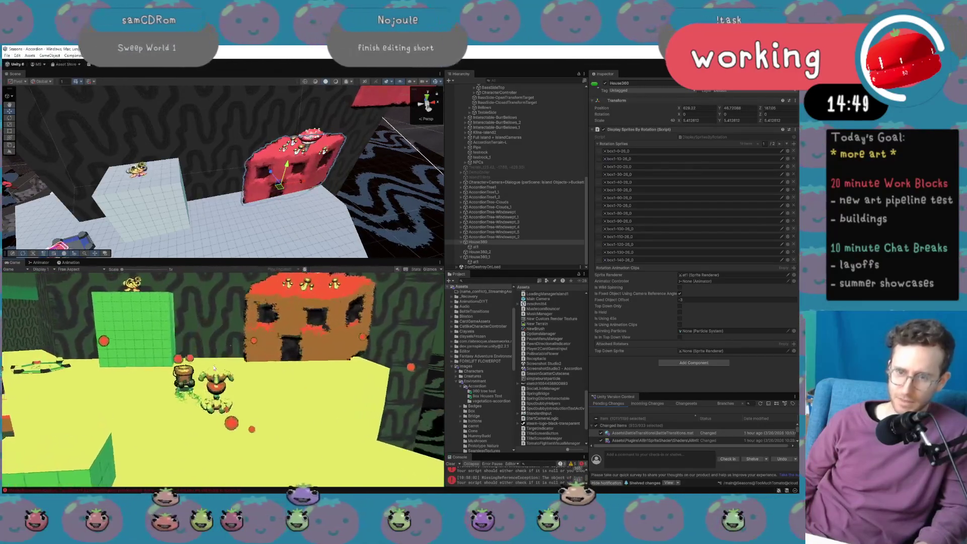
key(d)
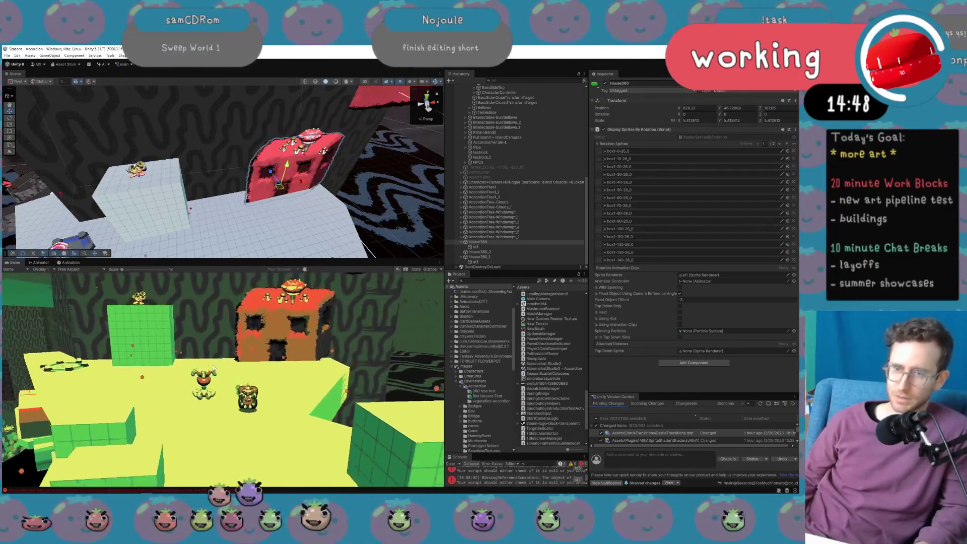
key(a)
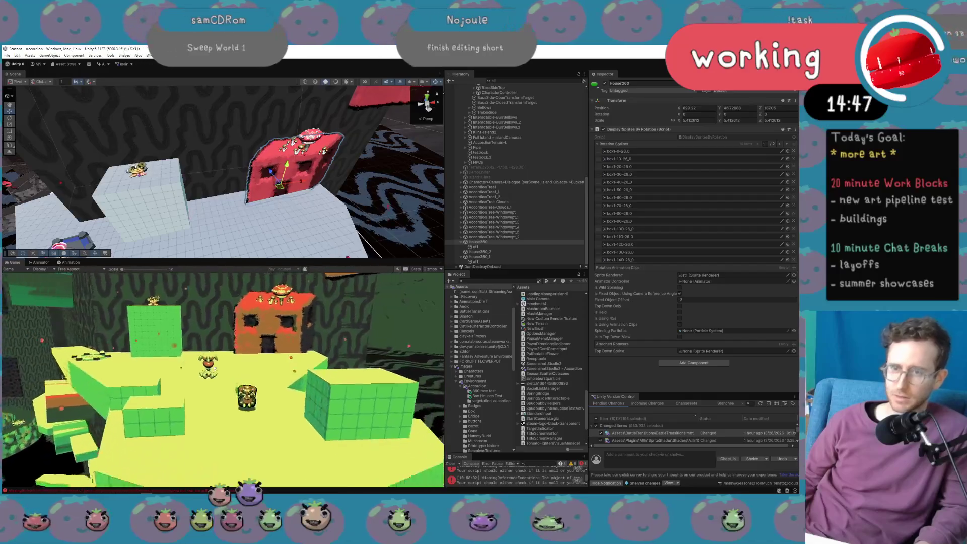
key(d)
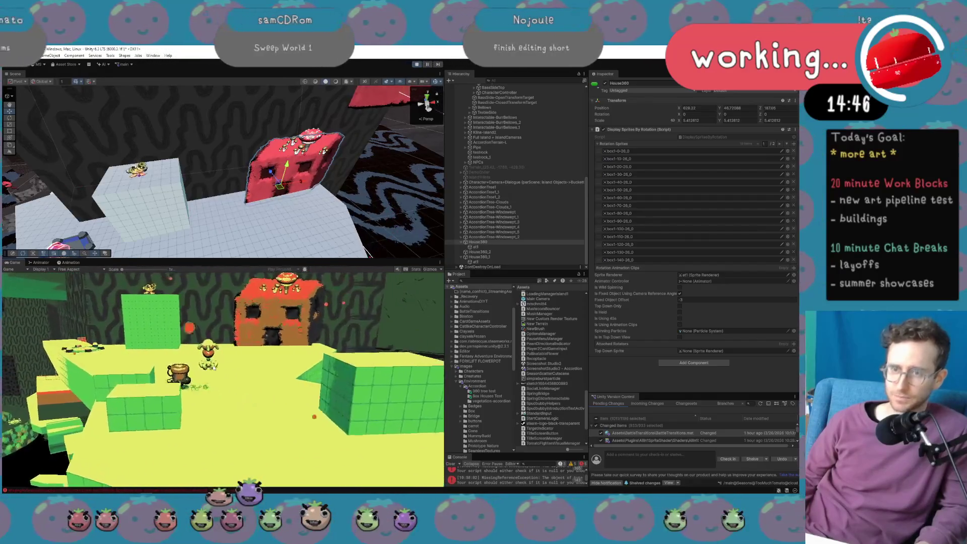
key(d)
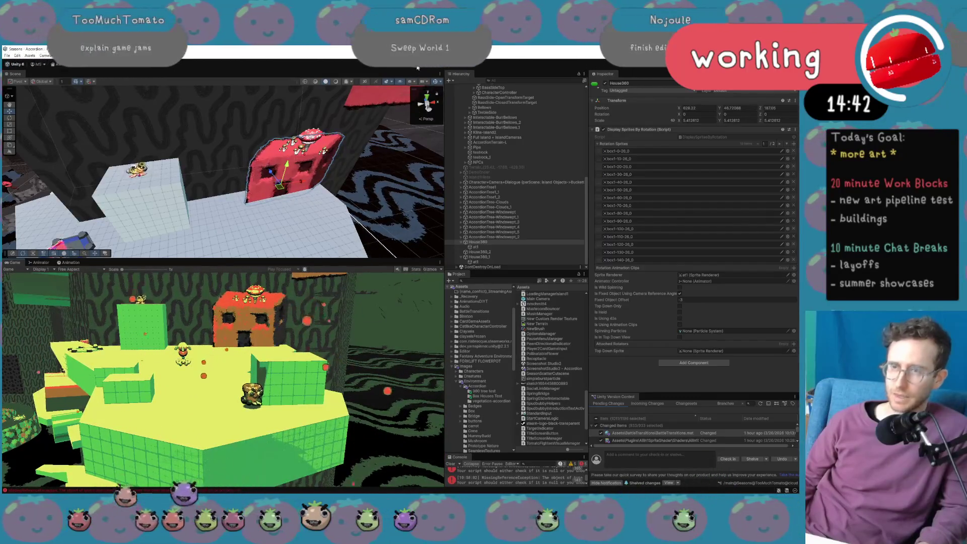
key(ctrl+p)
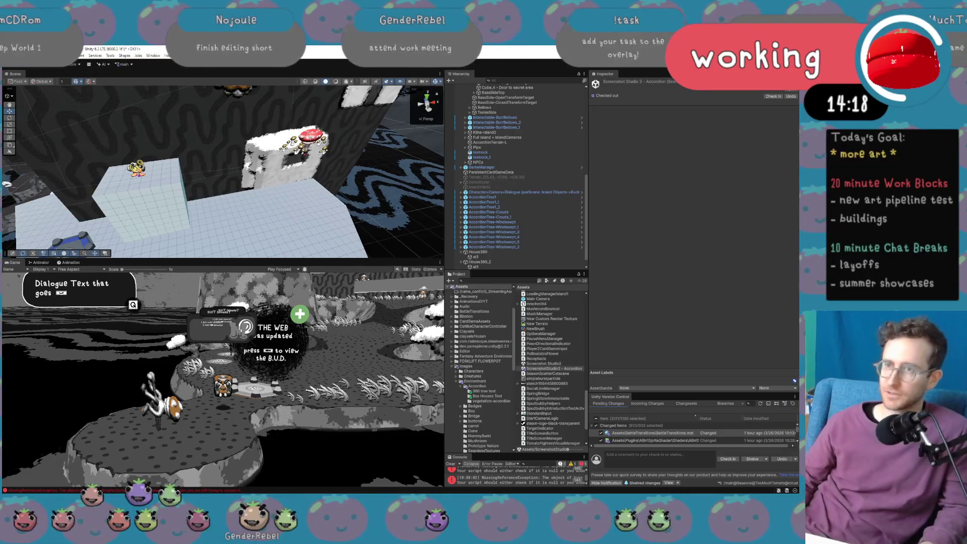
Select the white box building in the scene and locate its sprite among the project assets.
drag(361, 192, 336, 192)
click(282, 192)
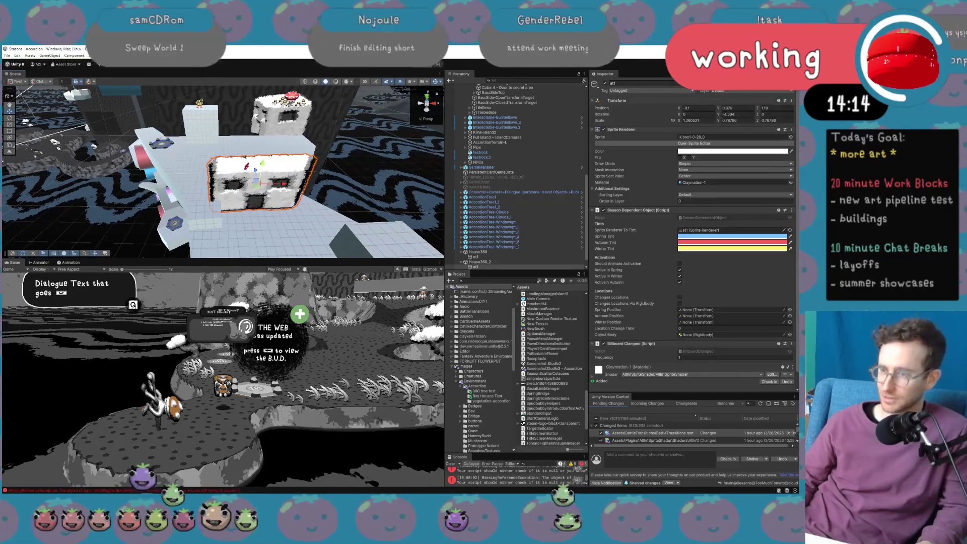
click(719, 137)
scroll(700, 247, down, 2)
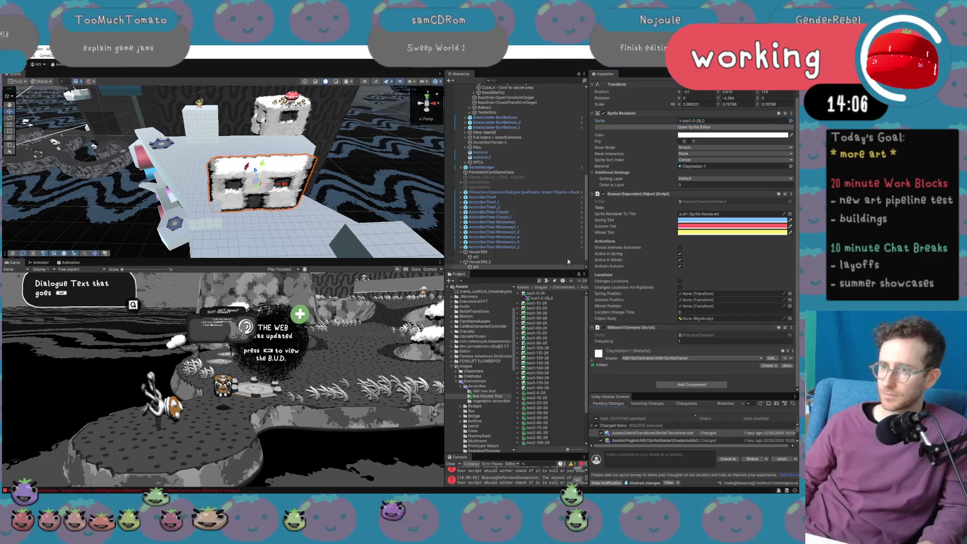
Select House360 and open its DisplaySpritesByRotation script in Visual Studio.
click(499, 197)
click(502, 253)
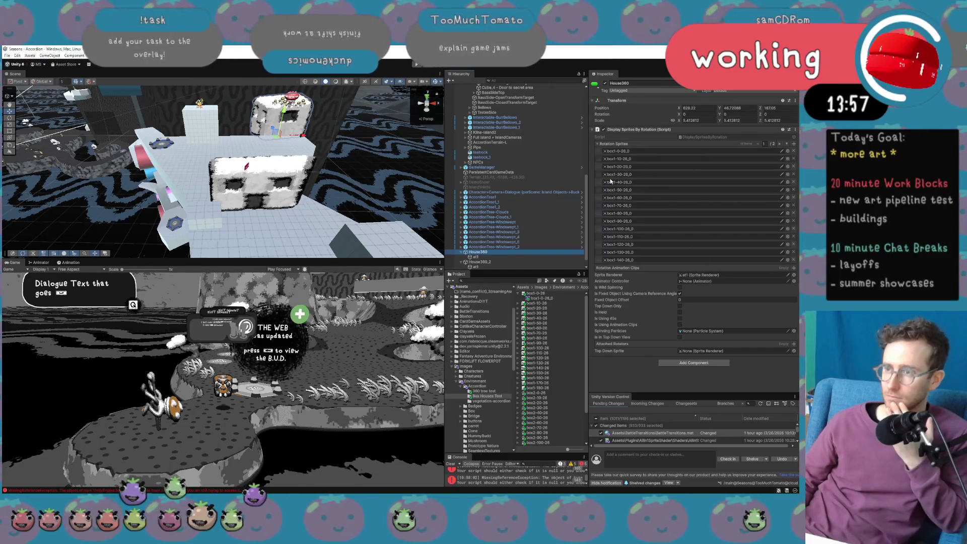
double_click(719, 137)
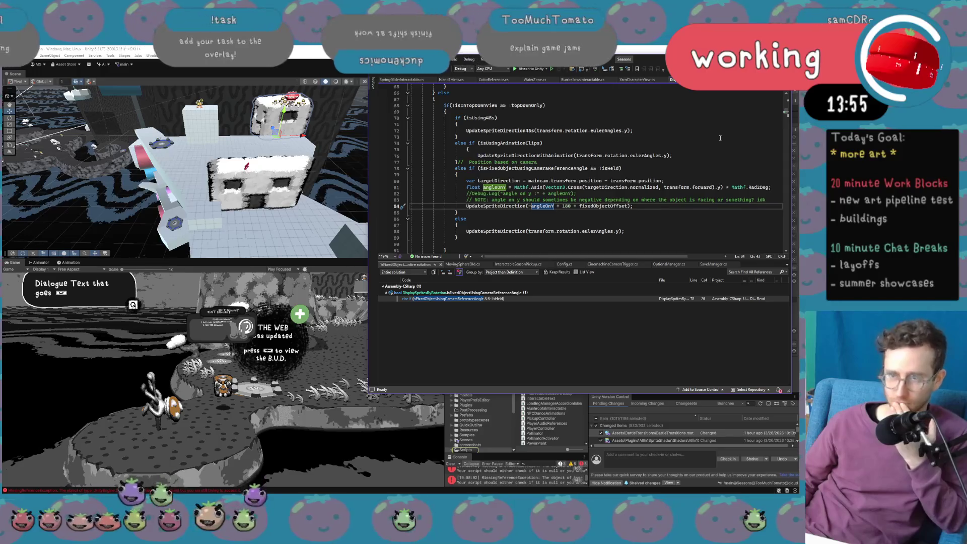
Scroll to the serialized fields at the top of DisplaySpritesByRotation, placing the cursor below them.
click(530, 206)
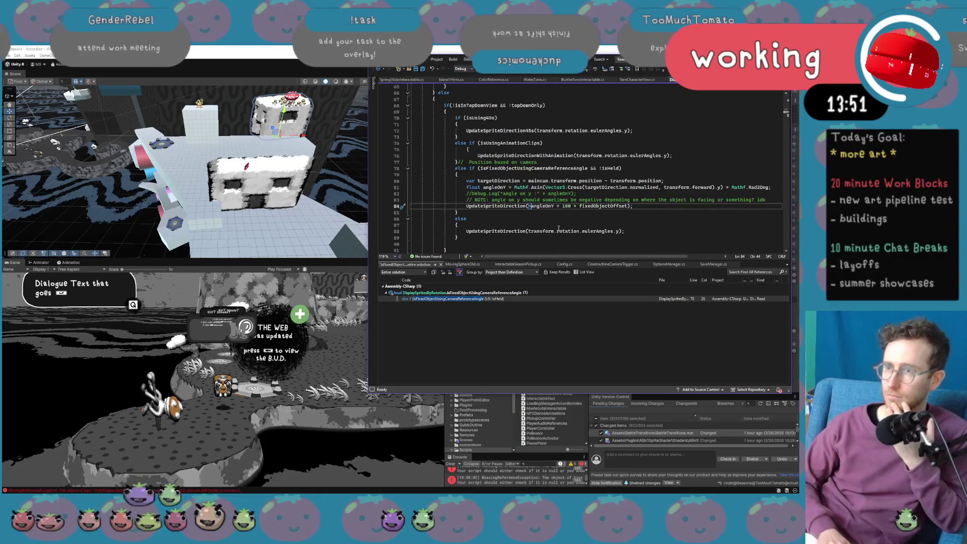
text(-)
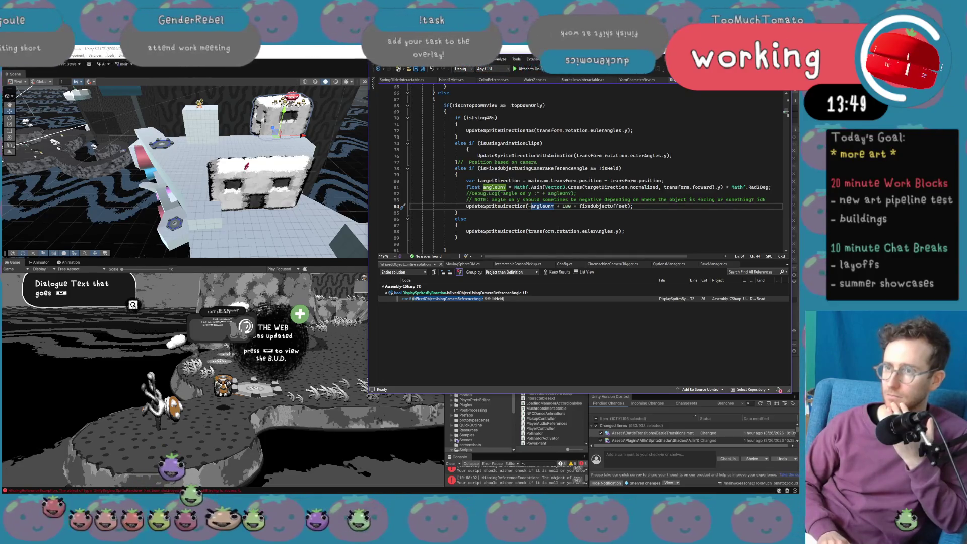
triple_click(543, 200)
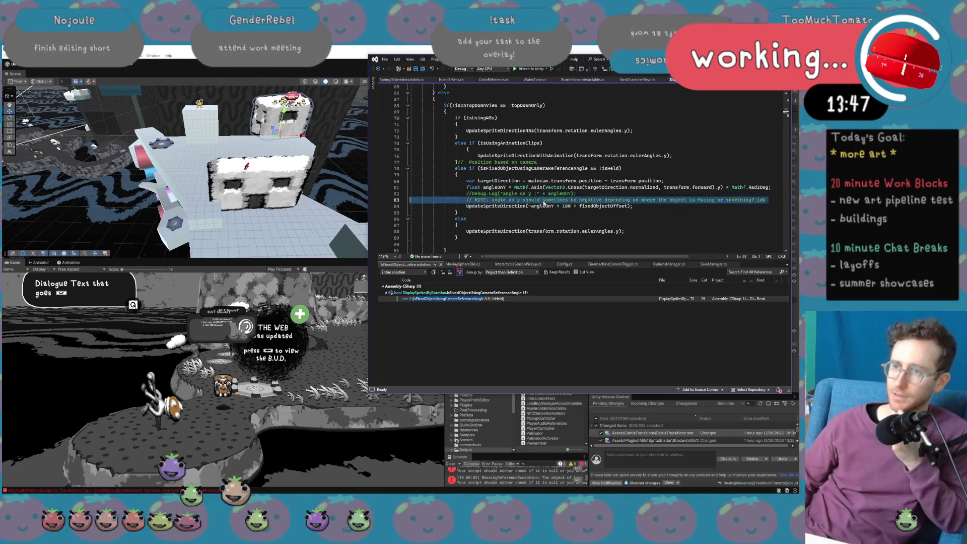
scroll(552, 208, up, 20)
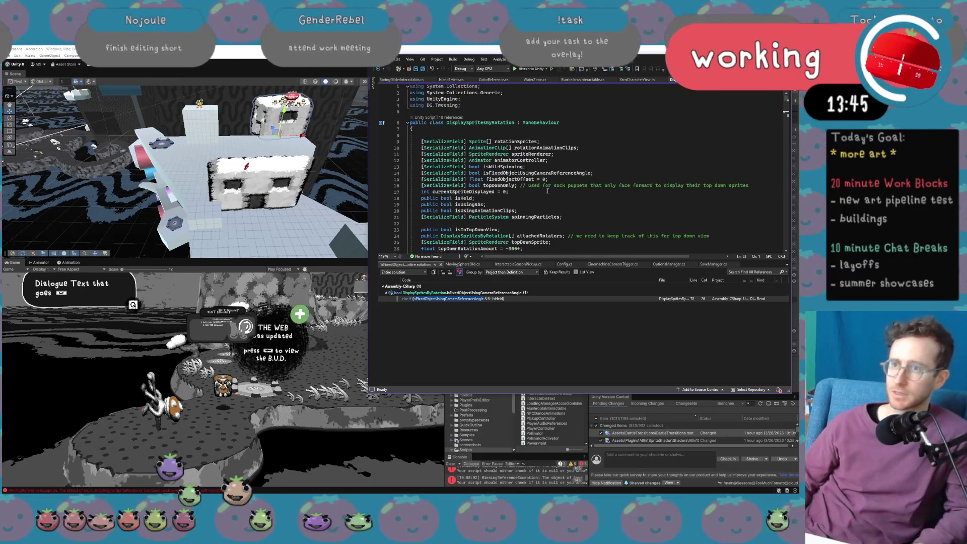
scroll(545, 197, down, 1)
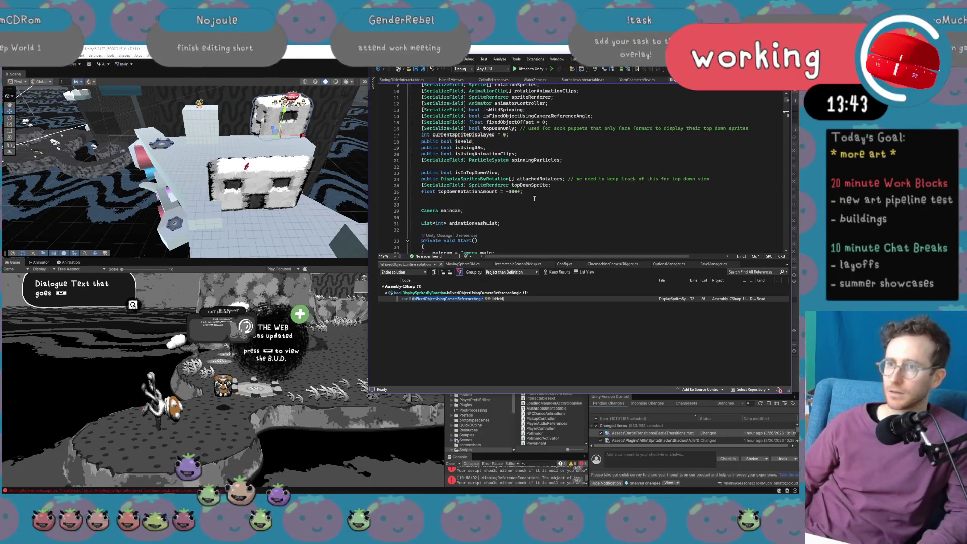
click(534, 198)
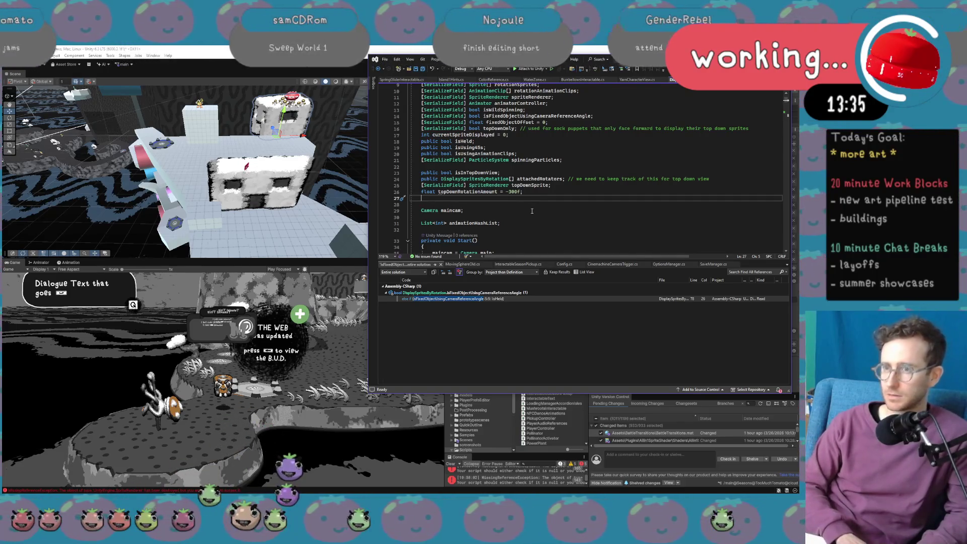
Add '[SerializeField] bool swapRotationDirection;' below topDownOnly and save the script.
click(756, 130)
key(Return)
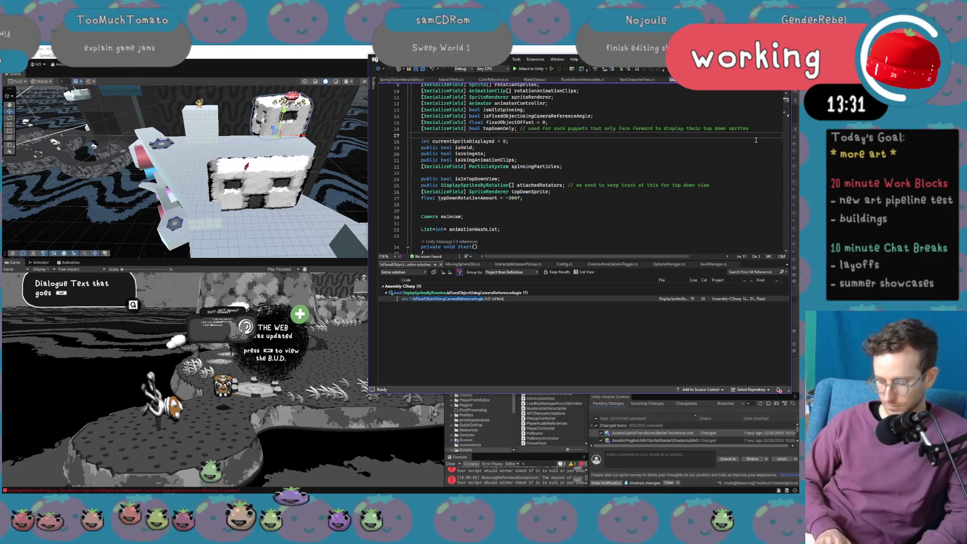
text(])
text(Seri)
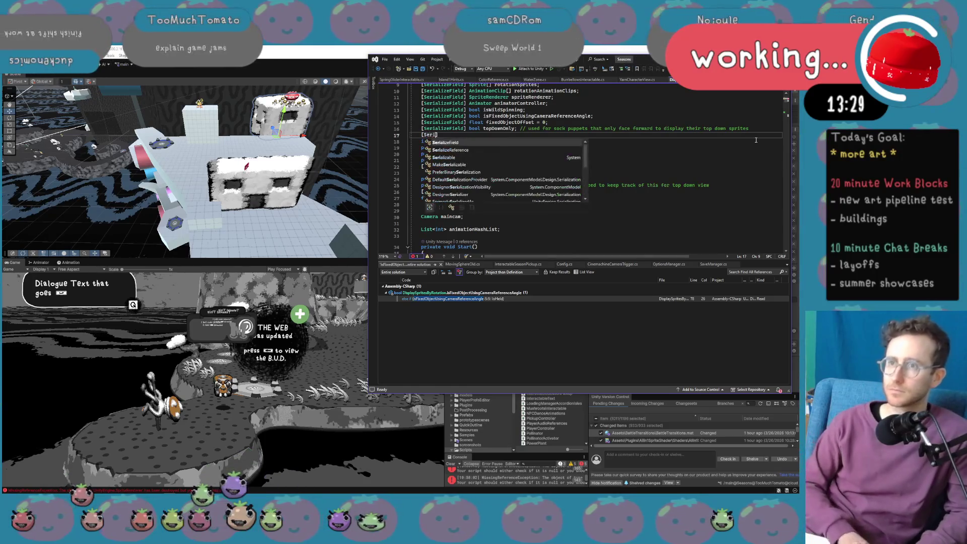
key(Tab)
text(bool)
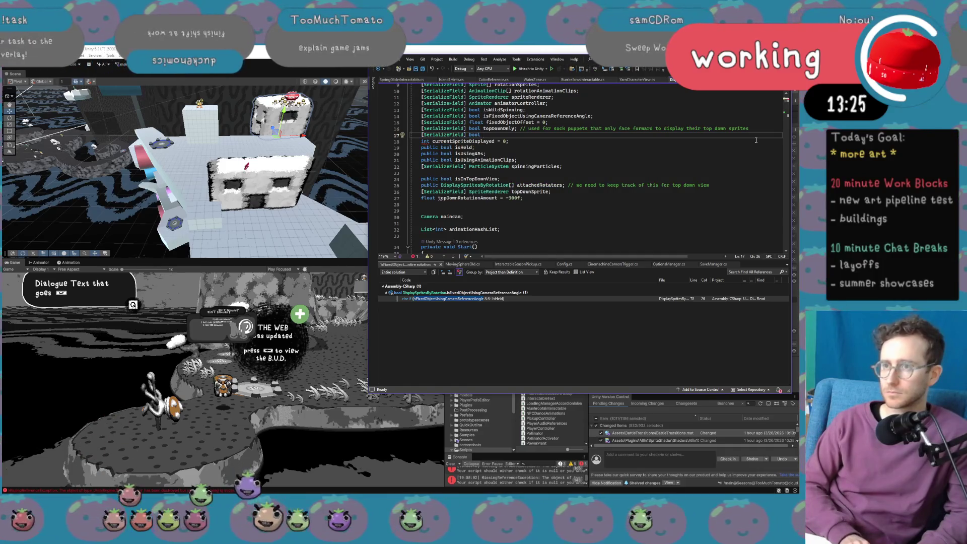
text( swapRotation)
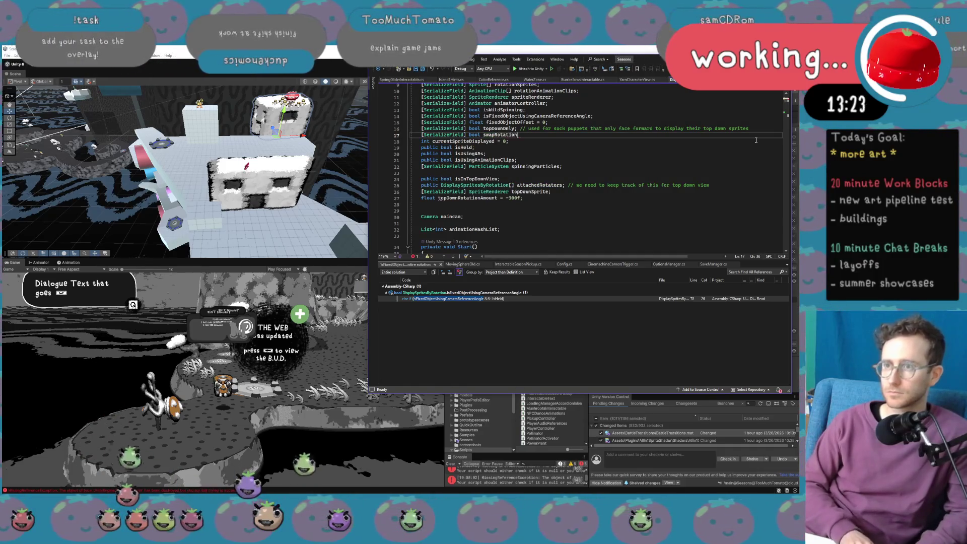
text(Direction)
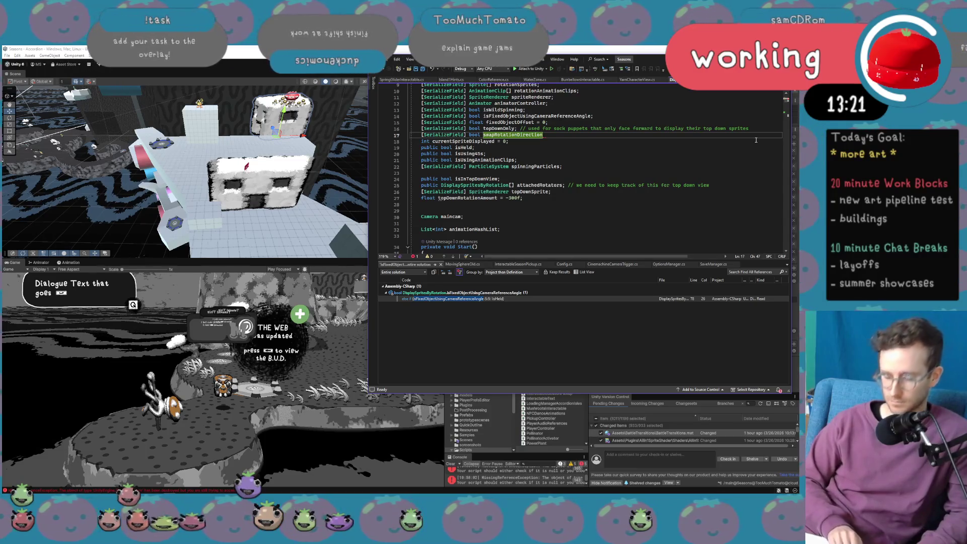
text( = )
text(t)
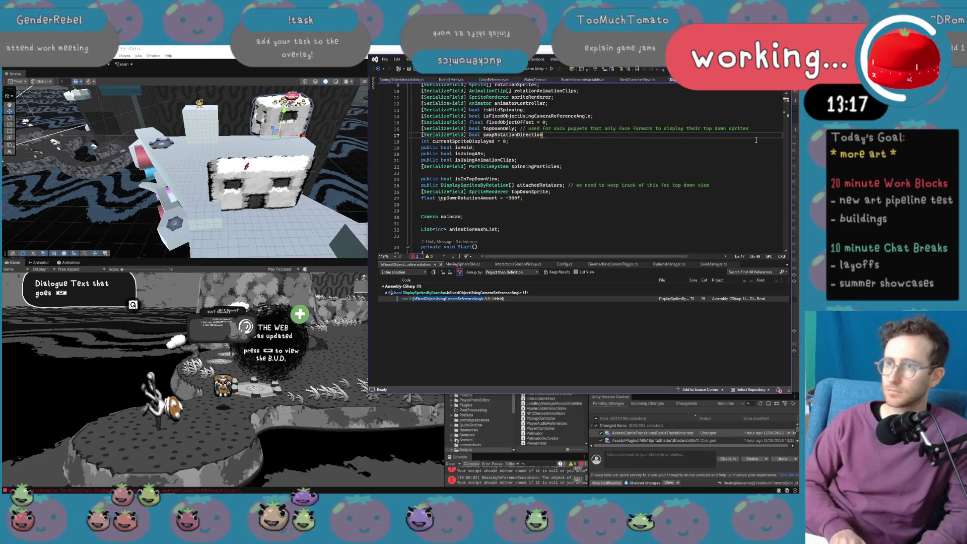
key(BackSpace)
key(BackSpace)
key(BackSpace)
text(;)
key(ctrl+s)
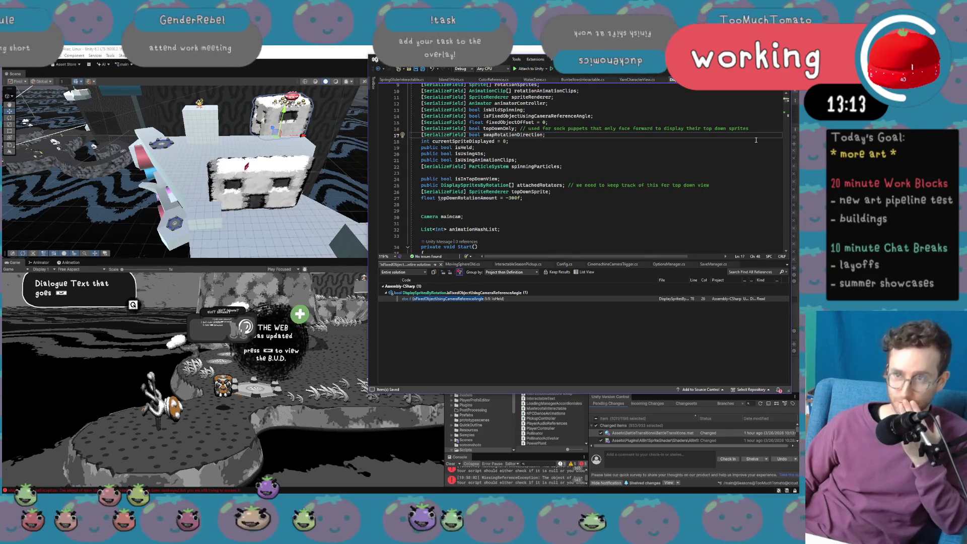
Scroll through UpdateSpriteDirection, then jump back to the camera-angle code near line 84.
scroll(665, 191, down, 15)
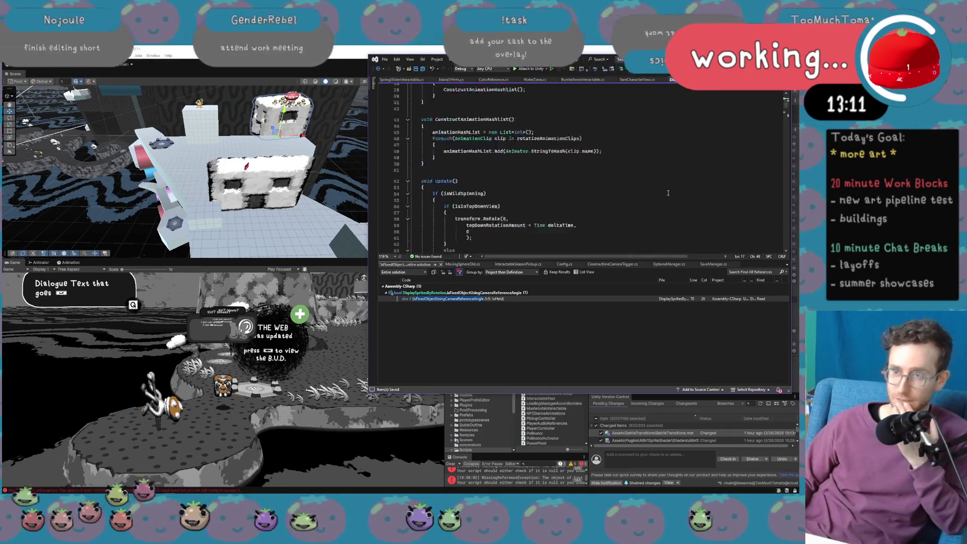
scroll(665, 191, down, 15)
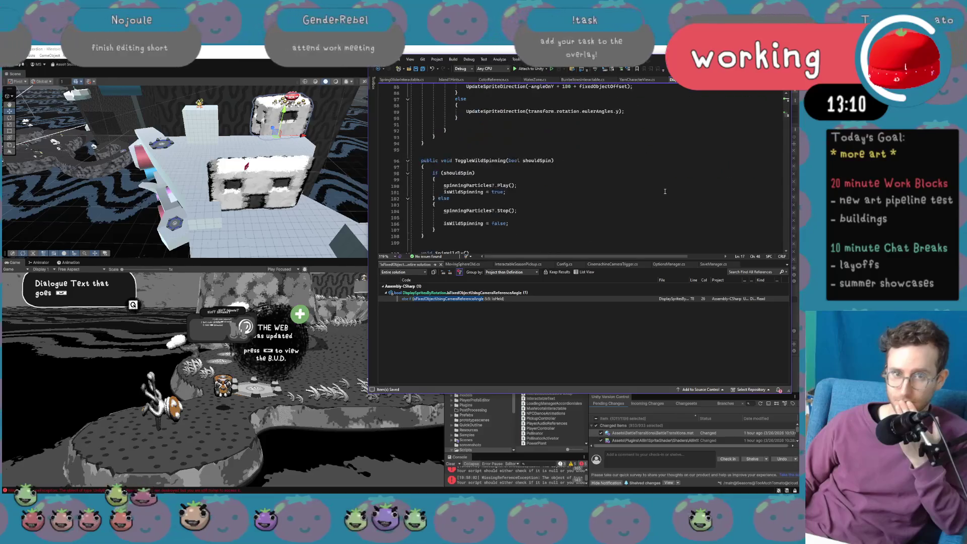
scroll(665, 191, down, 8)
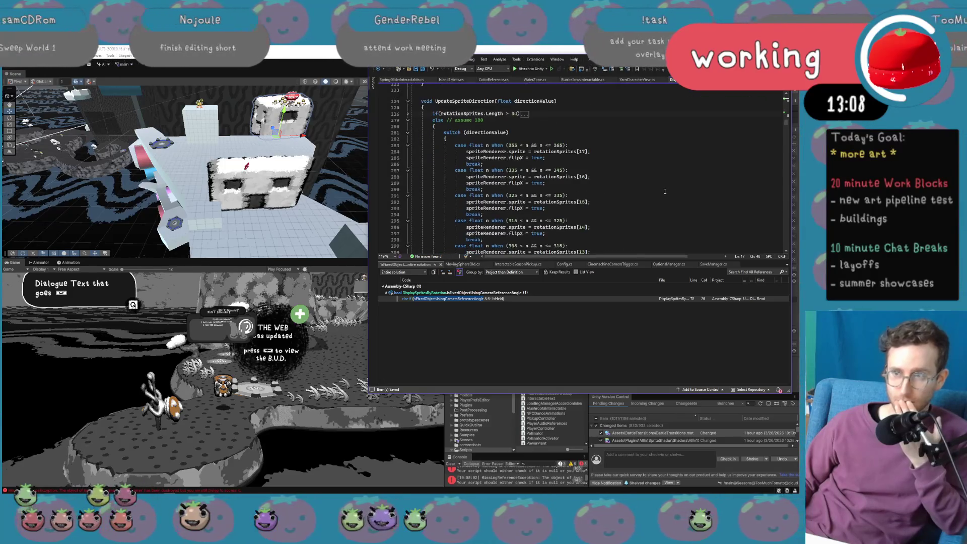
scroll(671, 225, down, 7)
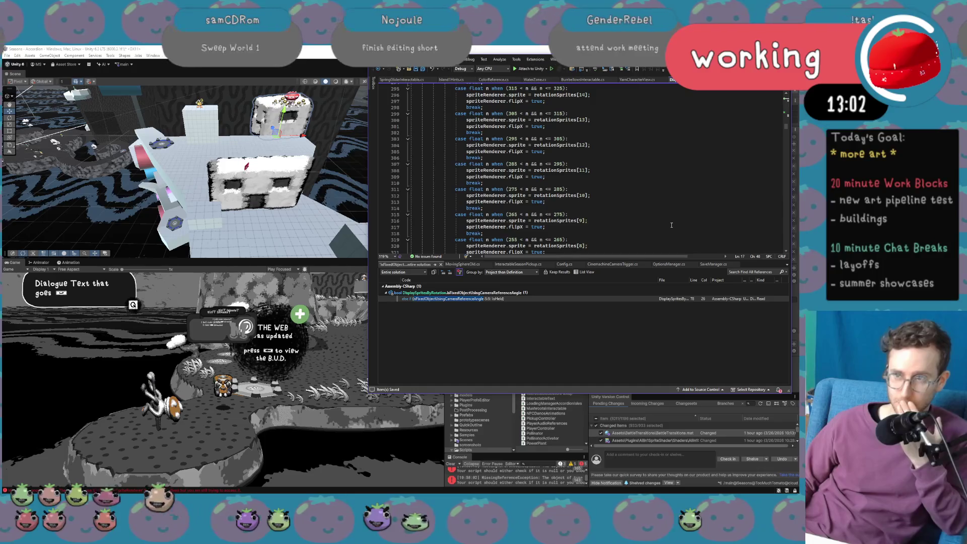
scroll(672, 225, down, 12)
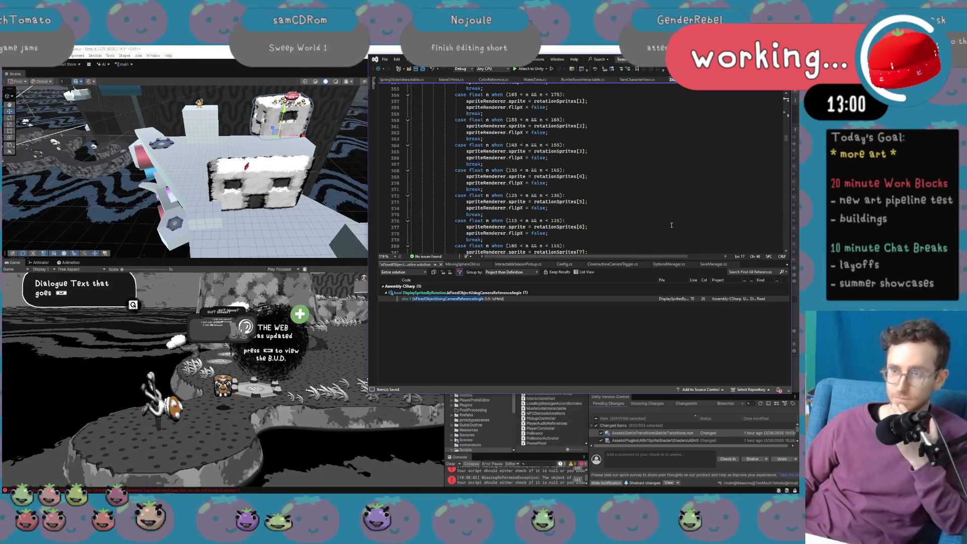
scroll(671, 225, down, 20)
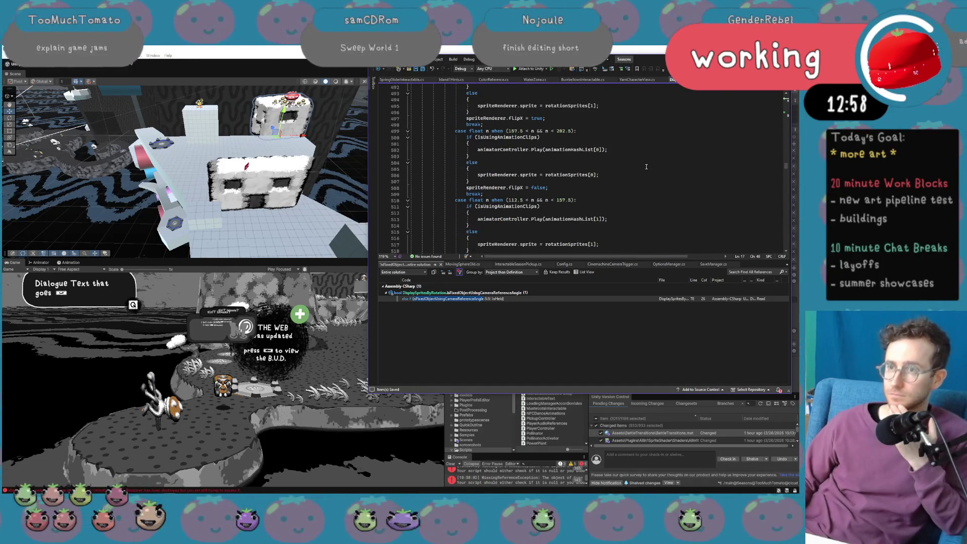
key(ctrl+minus)
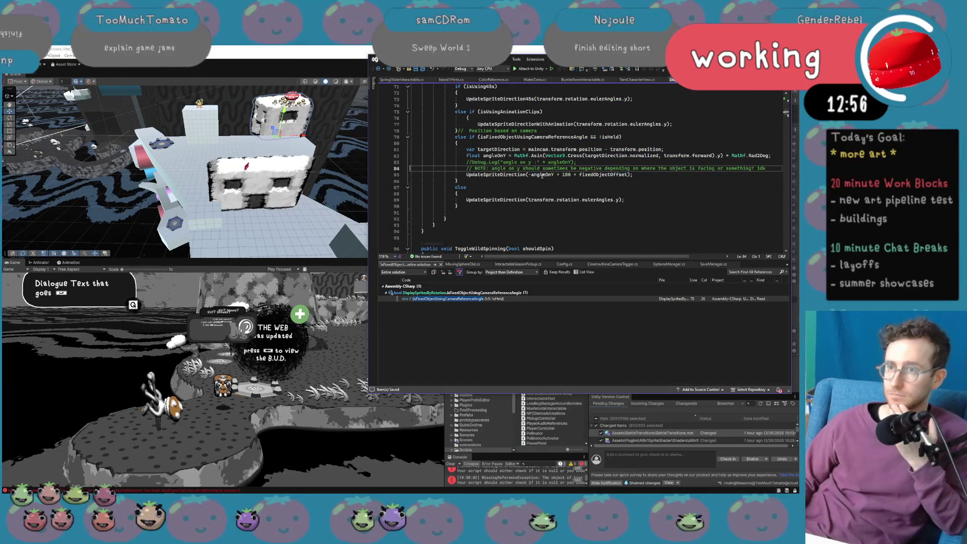
Insert 'if(swapRotationDirection) angleOnY *= -1;' above the UpdateSpriteDirection call.
key(Down)
key(Home)
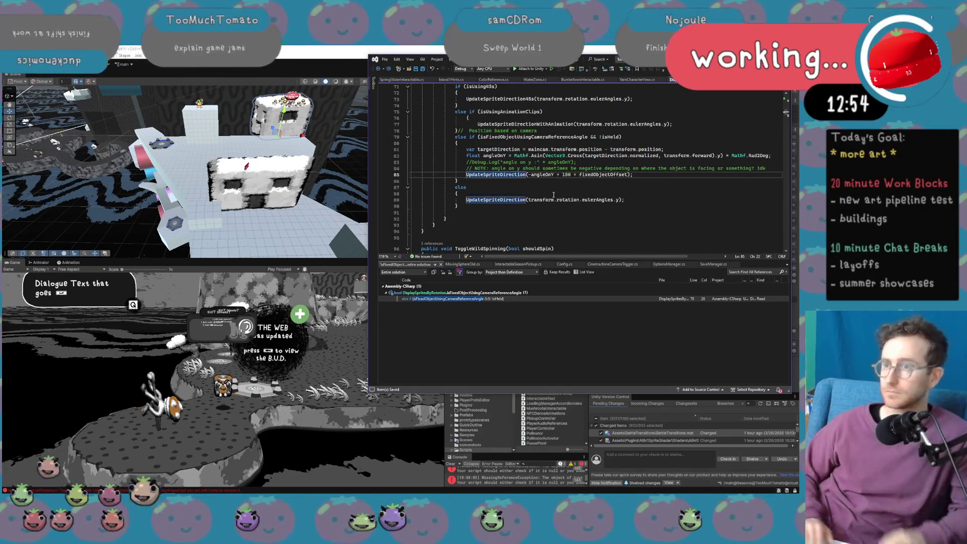
key(Return)
key(Return)
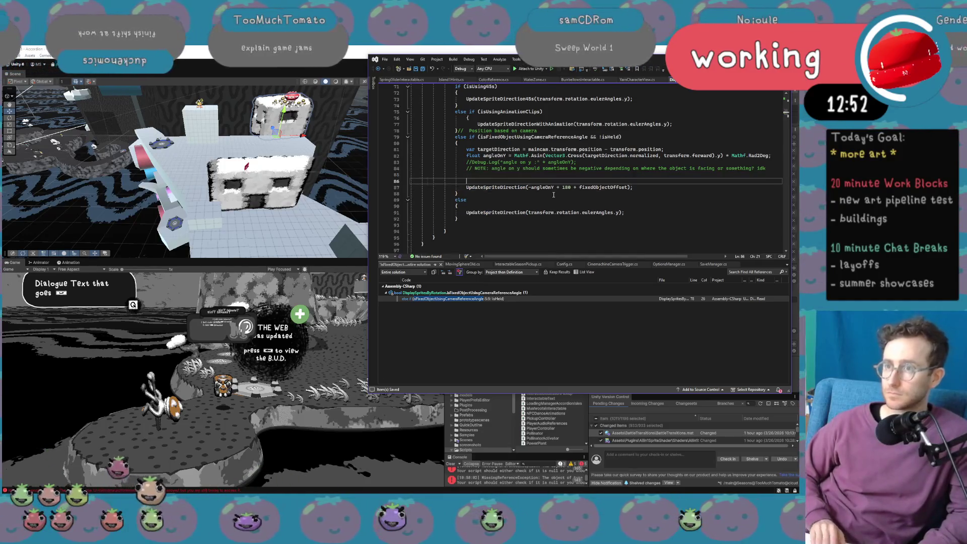
key(Up)
key(Up)
text(if(swapRotationDirection))
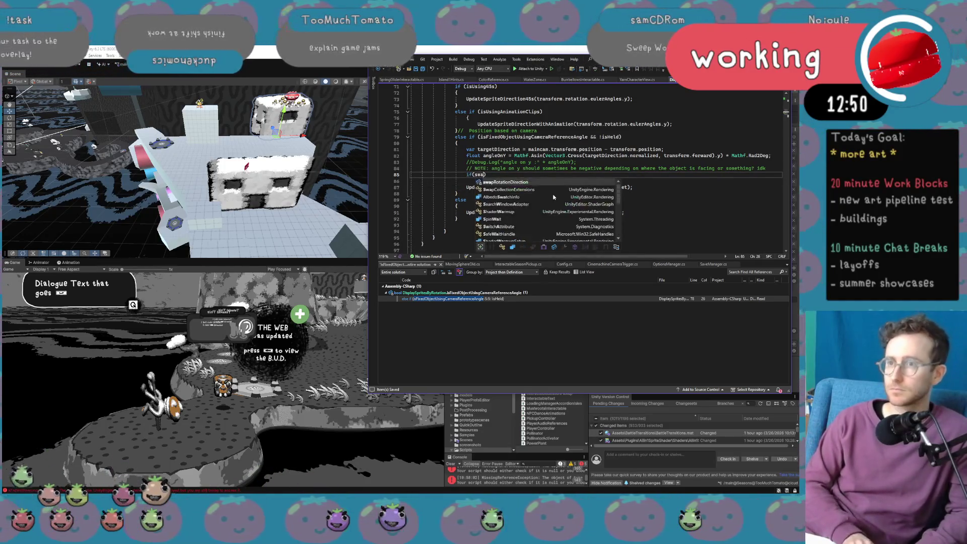
key(Return)
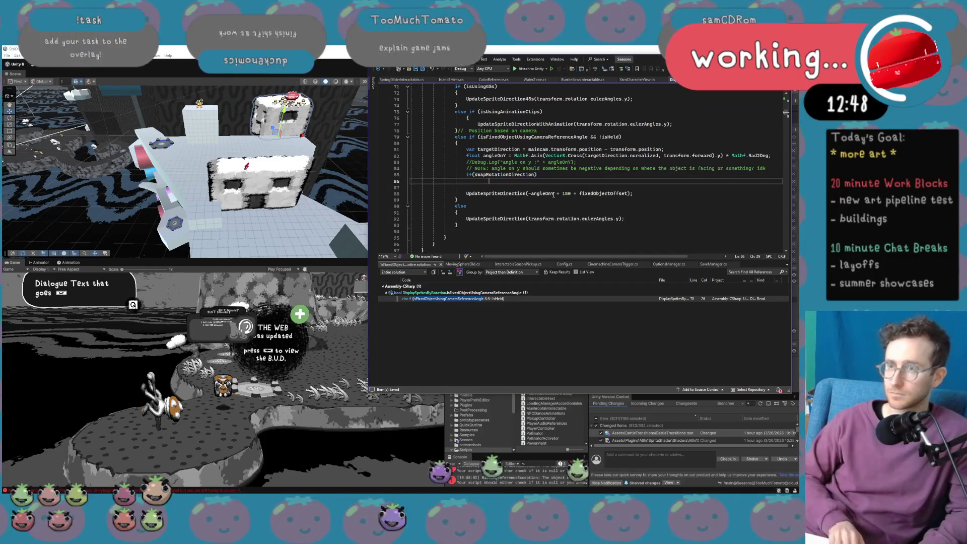
text(an)
key(BackSpace)
key(BackSpace)
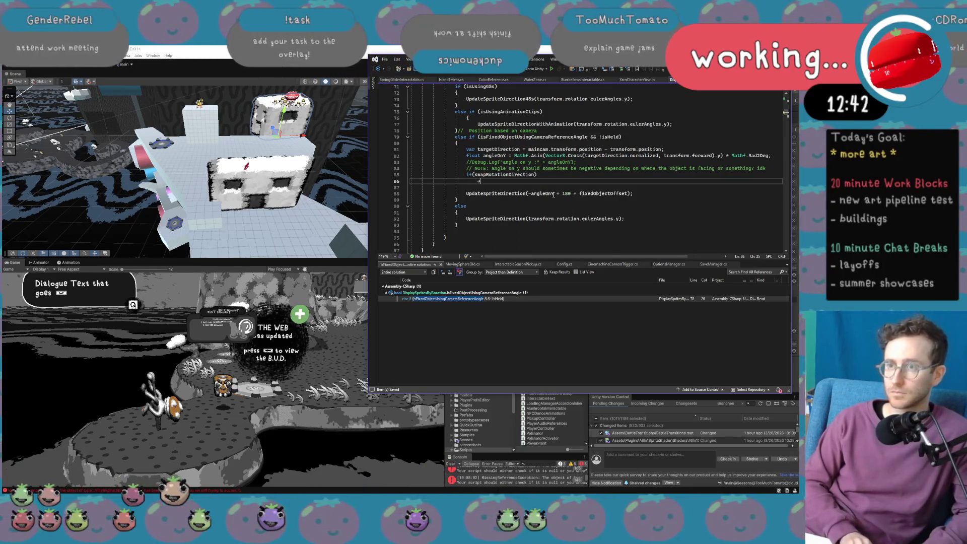
text(ng)
key(Tab)
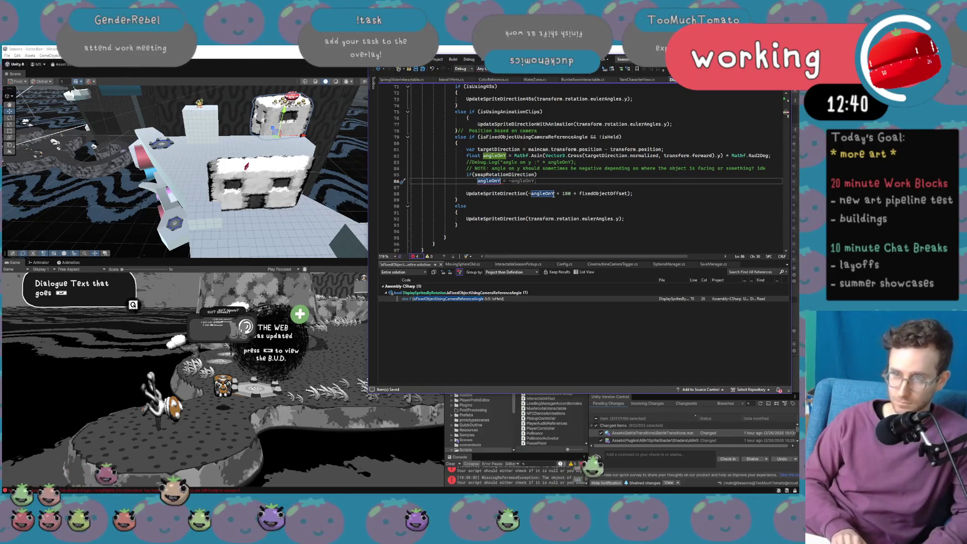
text(*= -1)
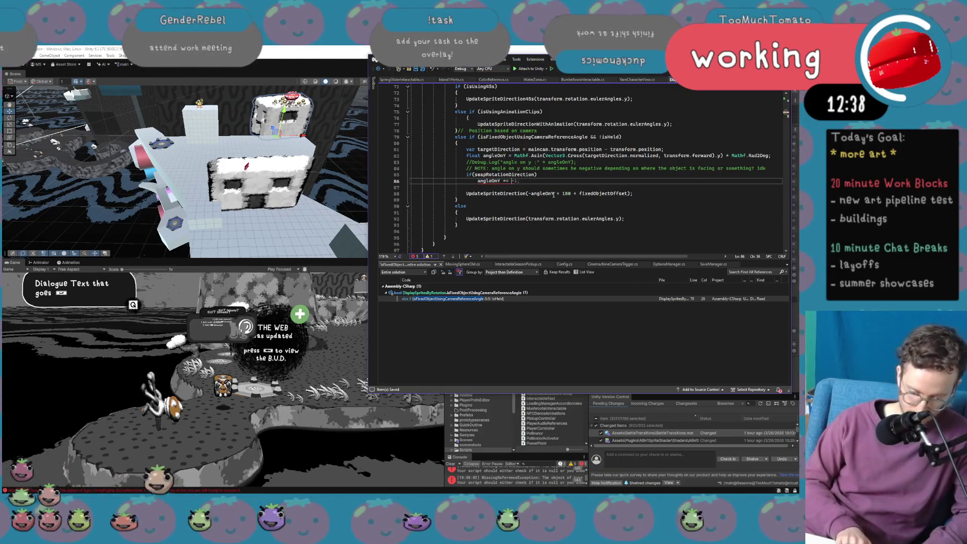
text(;)
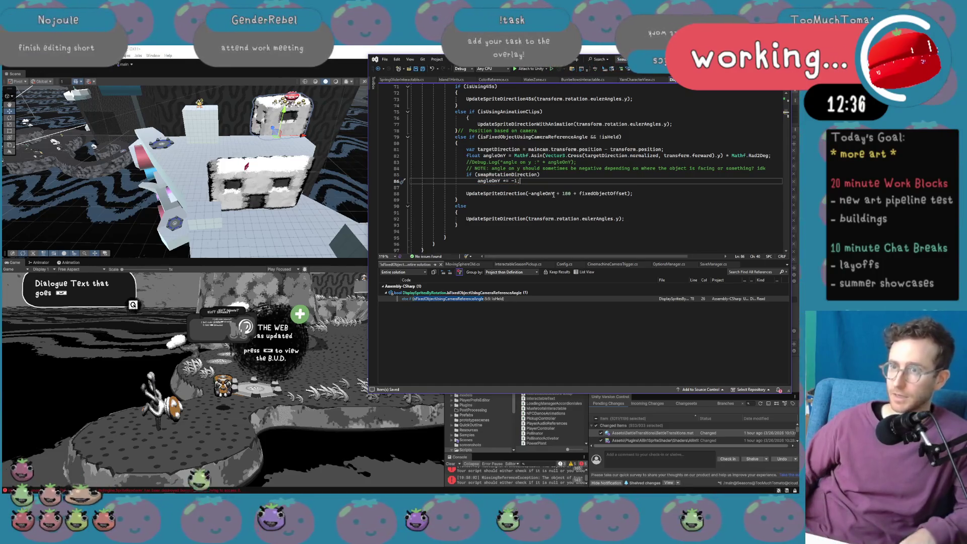
Delete the minus sign before angleOnY on line 88 and return to Unity to recompile.
click(529, 194)
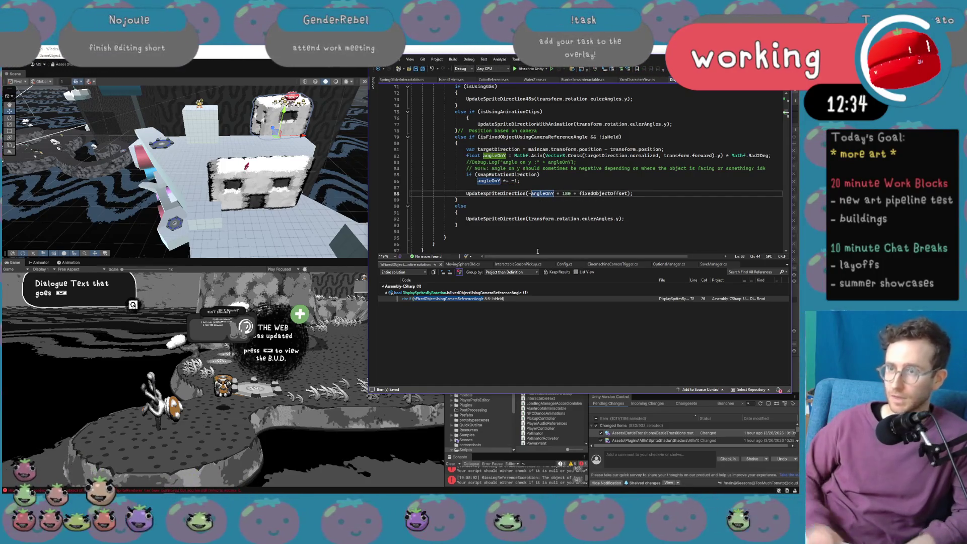
key(Delete)
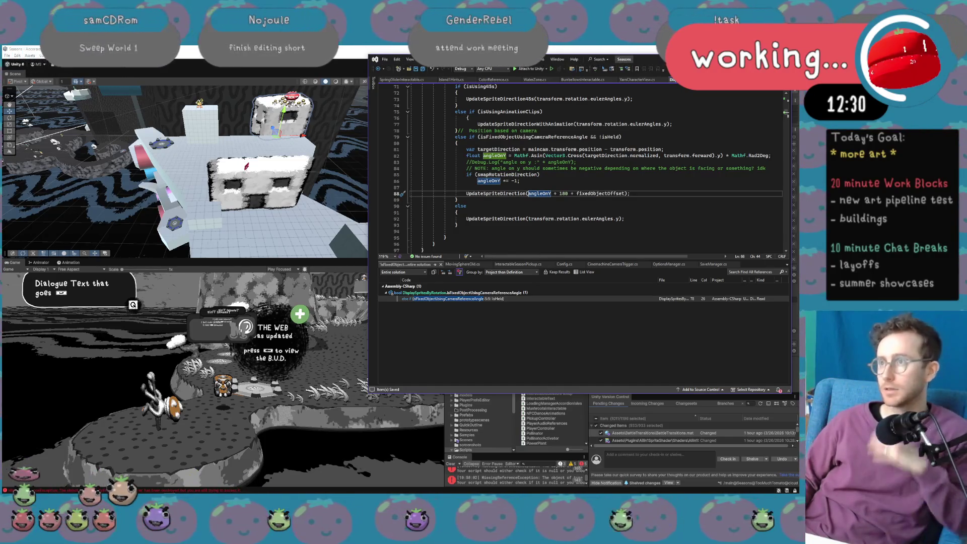
key(alt+Tab)
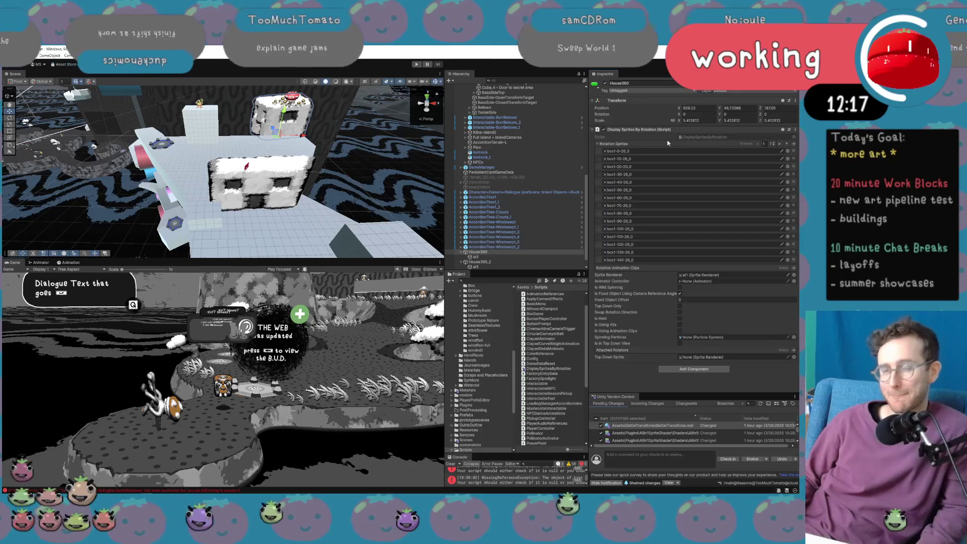
Select the at1 sprite under House360 in the Hierarchy to view it in the Inspector.
click(551, 257)
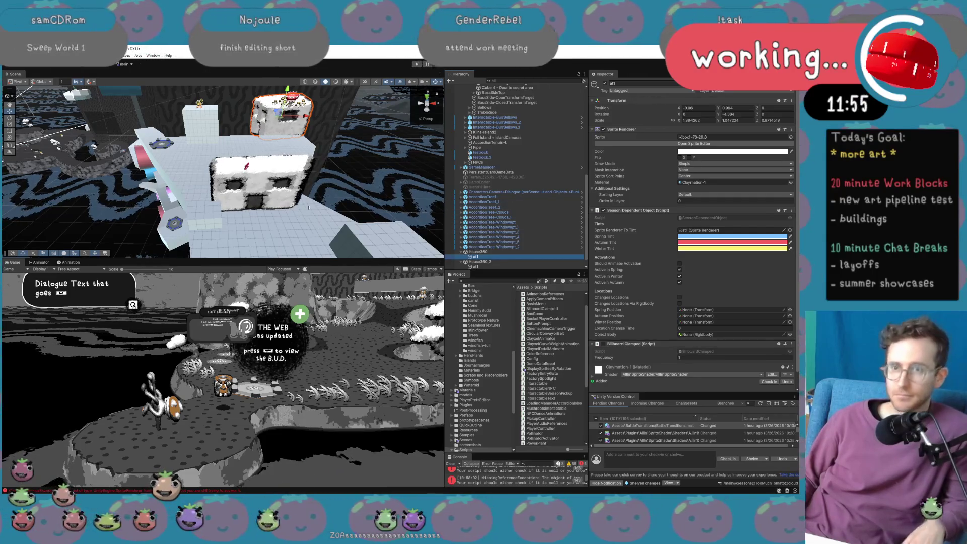
Select House360_2's at1 sprite and set its position to X 0, Y 1.08, Z 0.
click(286, 193)
click(307, 207)
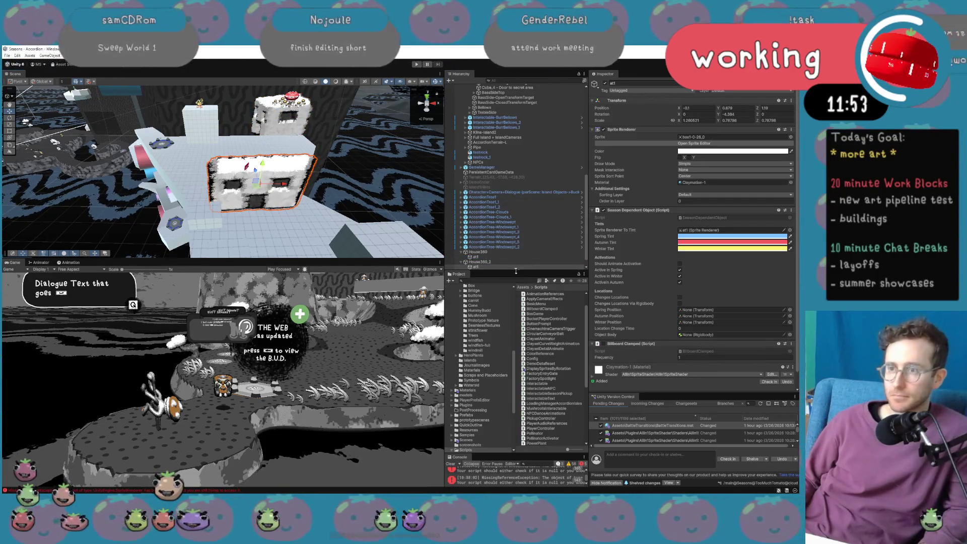
scroll(341, 177, down, 5)
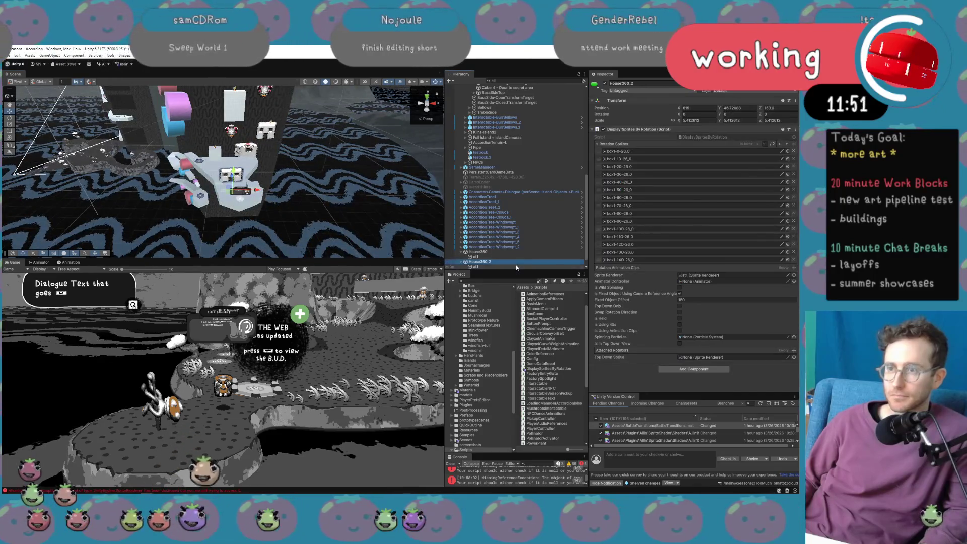
click(475, 267)
text(0)
key(Tab)
key(Tab)
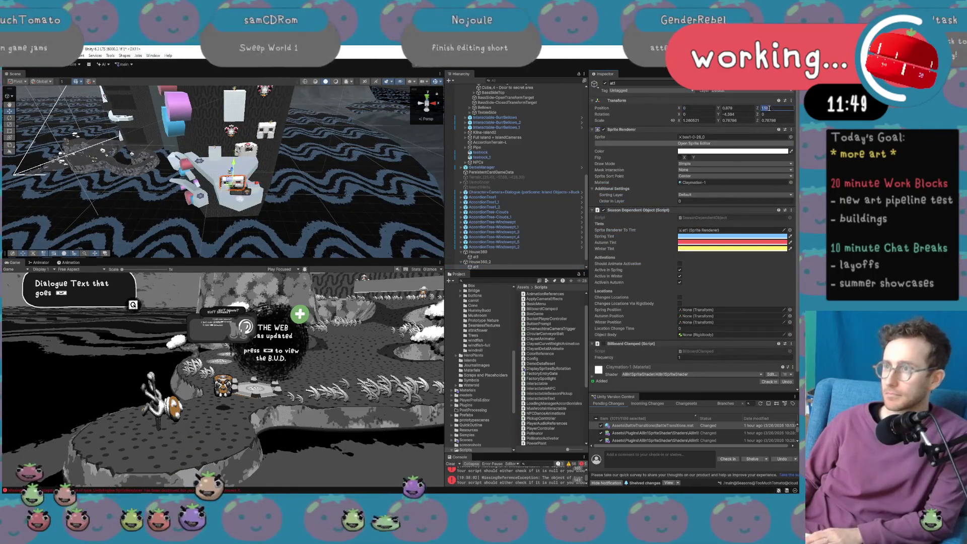
text(0)
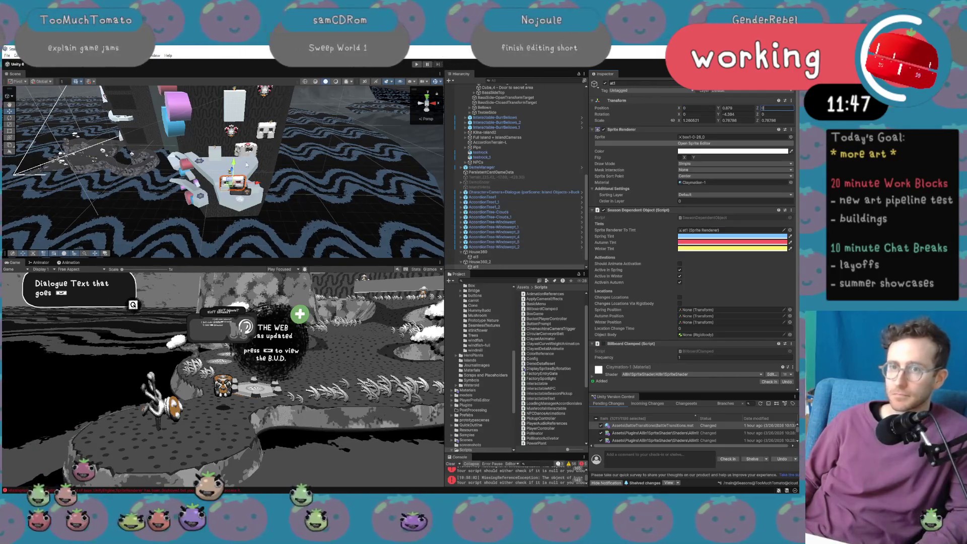
click(733, 108)
text(1.08)
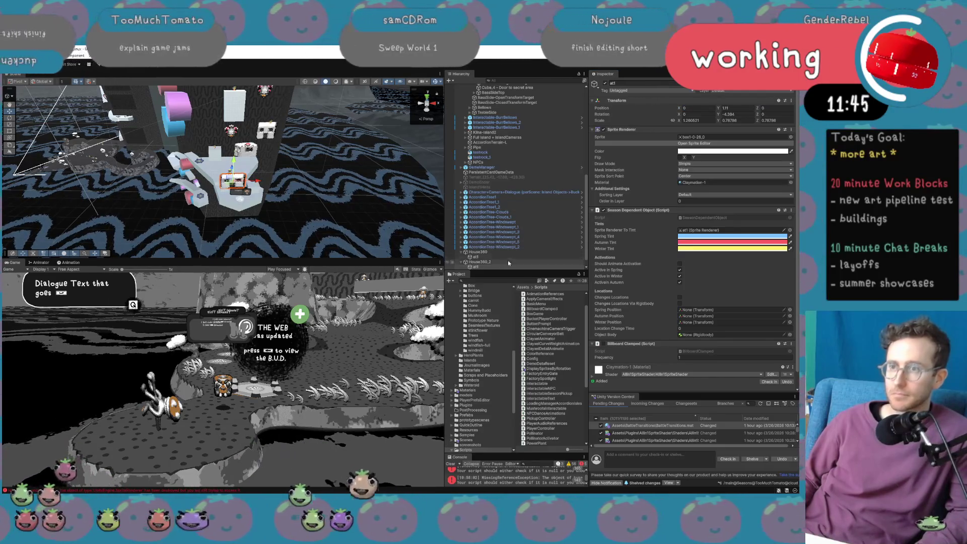
Compare it with House360's at1 sprite, frame the selection, undo twice, then deselect.
click(507, 252)
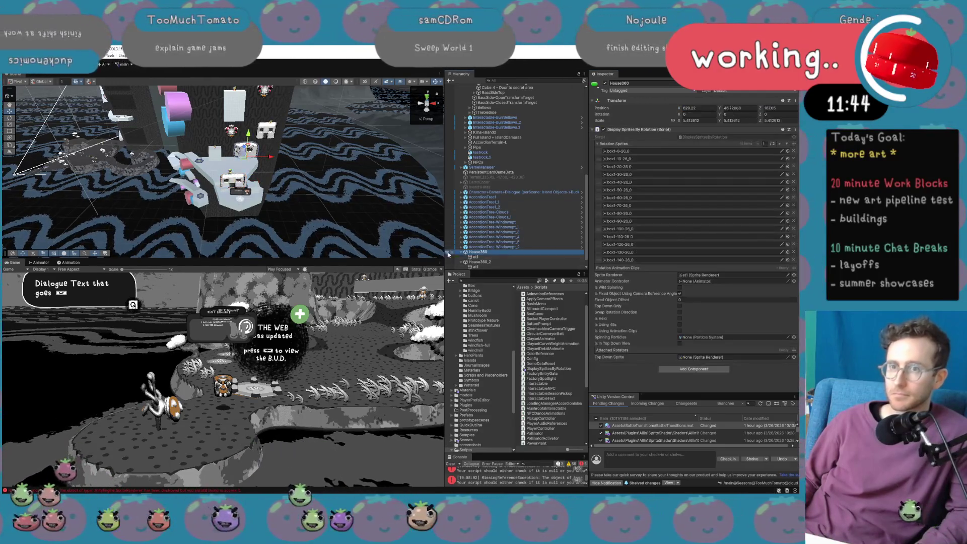
click(495, 257)
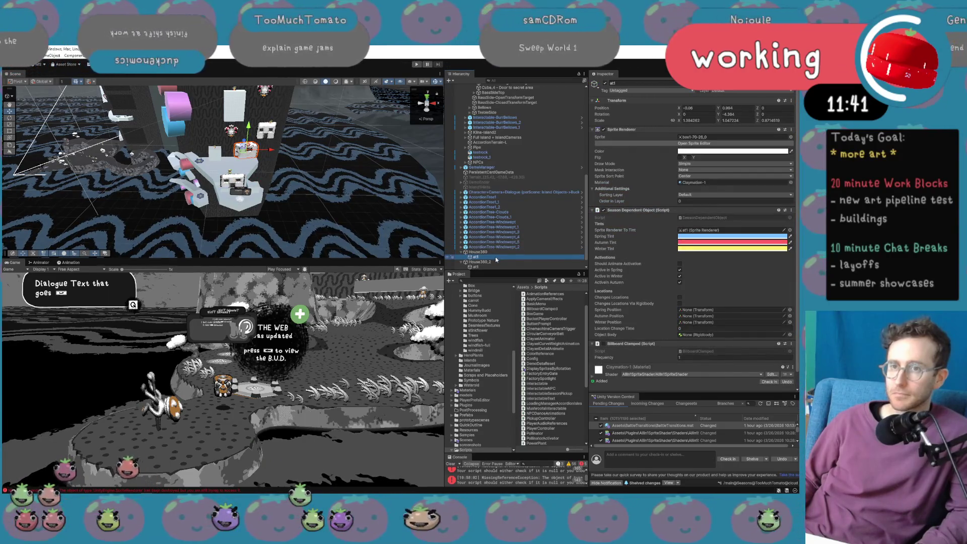
click(497, 266)
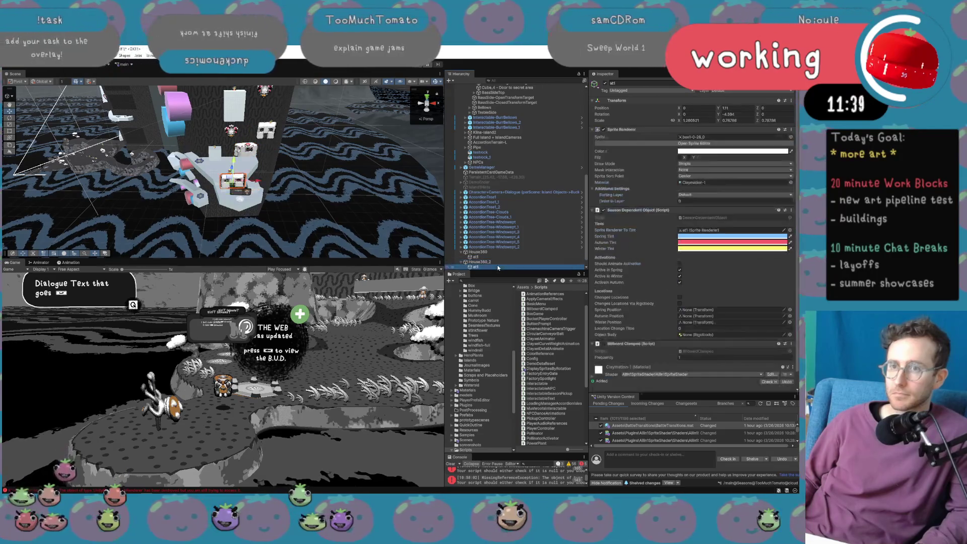
key(f)
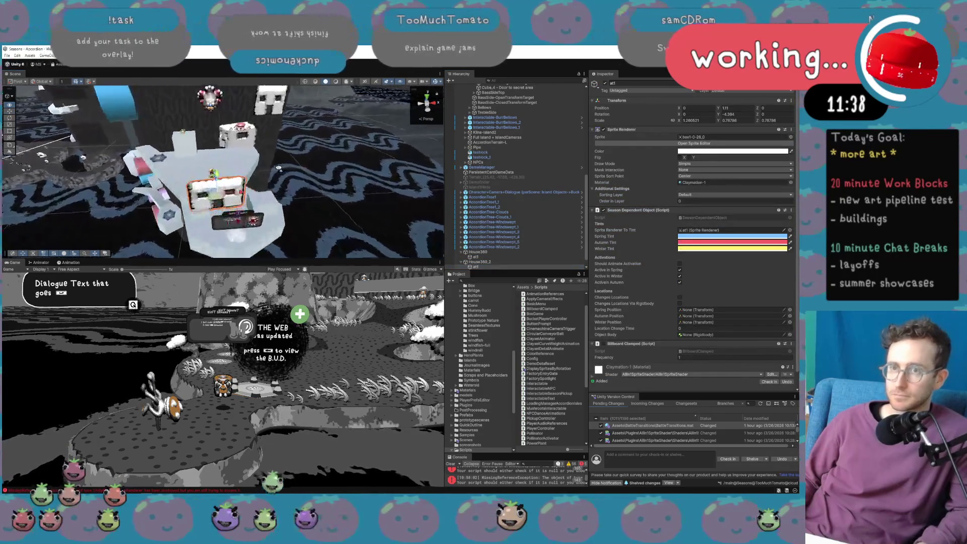
key(ctrl+z)
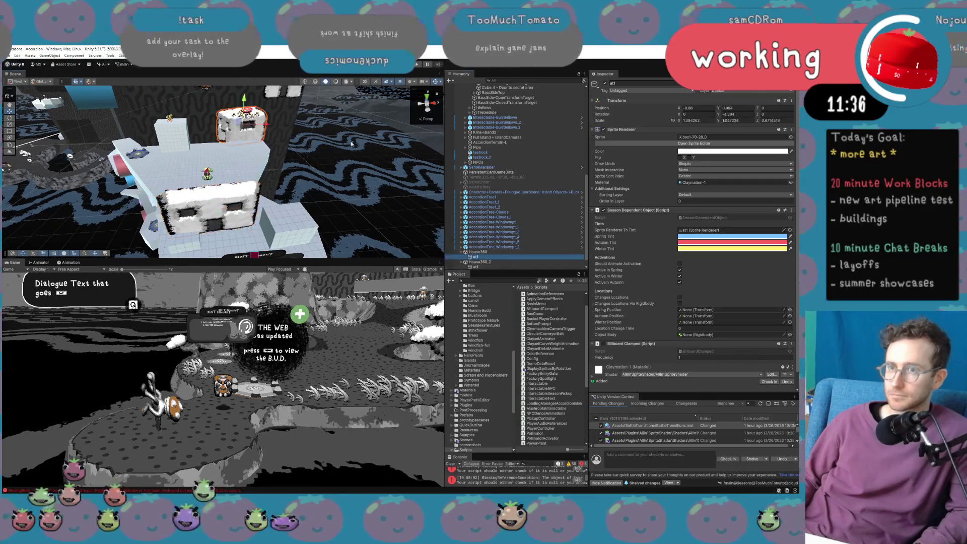
key(ctrl+z)
key(ctrl+z)
key(ctrl+z)
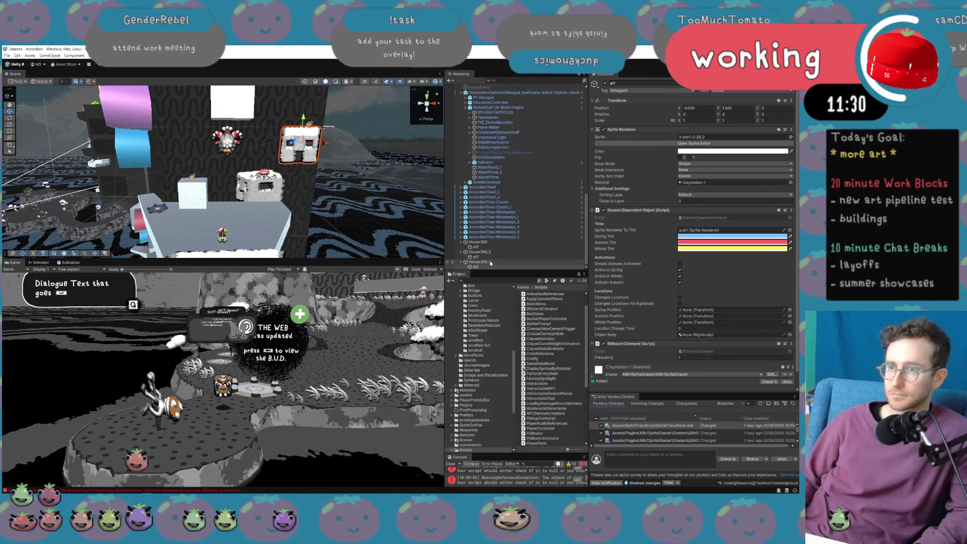
scroll(259, 200, down, 5)
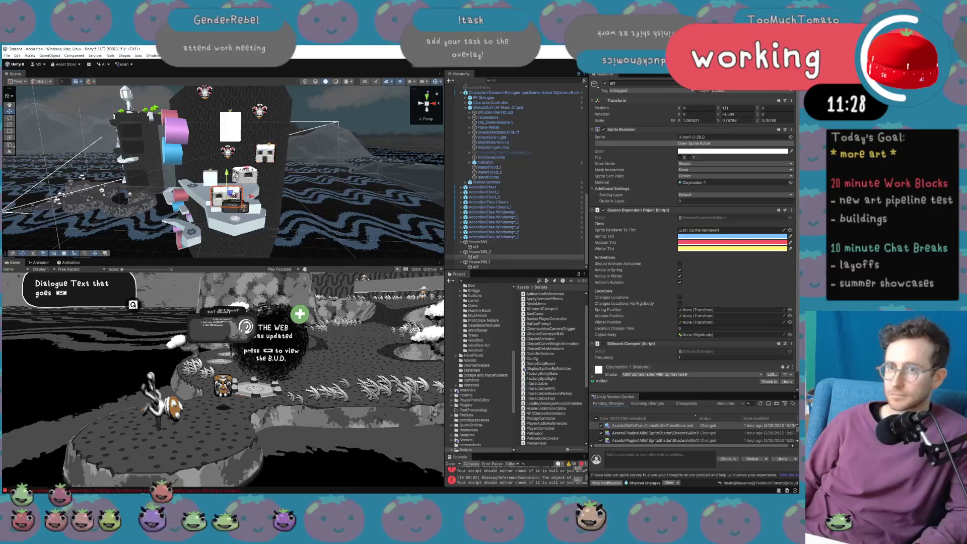
click(252, 197)
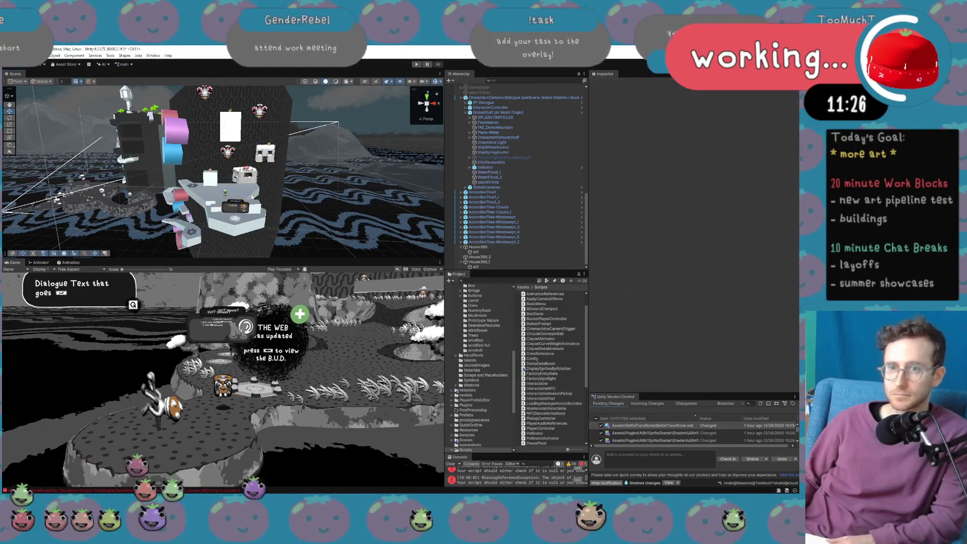
Delete House360_2 from the Hierarchy, then switch over to the browser.
click(481, 257)
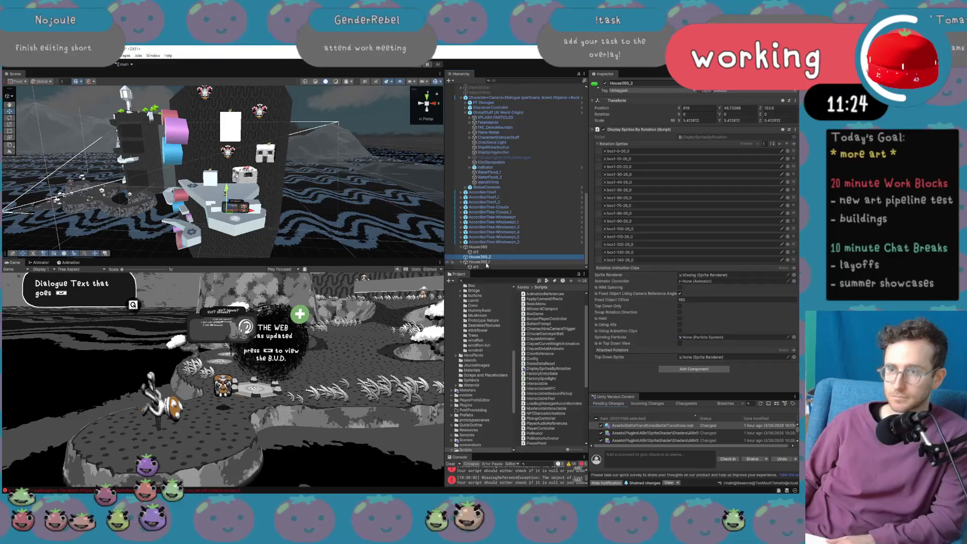
key(Delete)
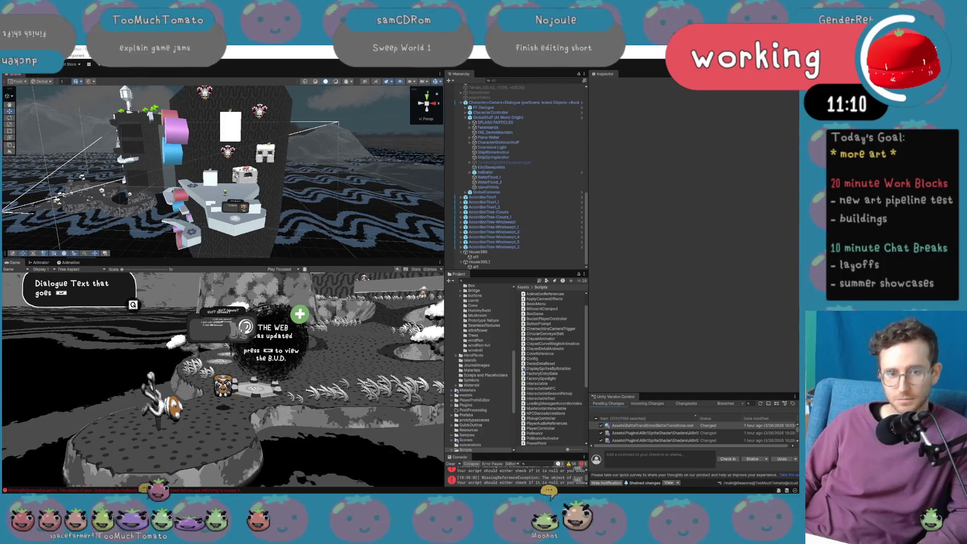
key(alt+Tab)
Scroll the Too Much Tomato page, browse the Torso Tennis store page, then return to Unity.
scroll(387, 351, down, 5)
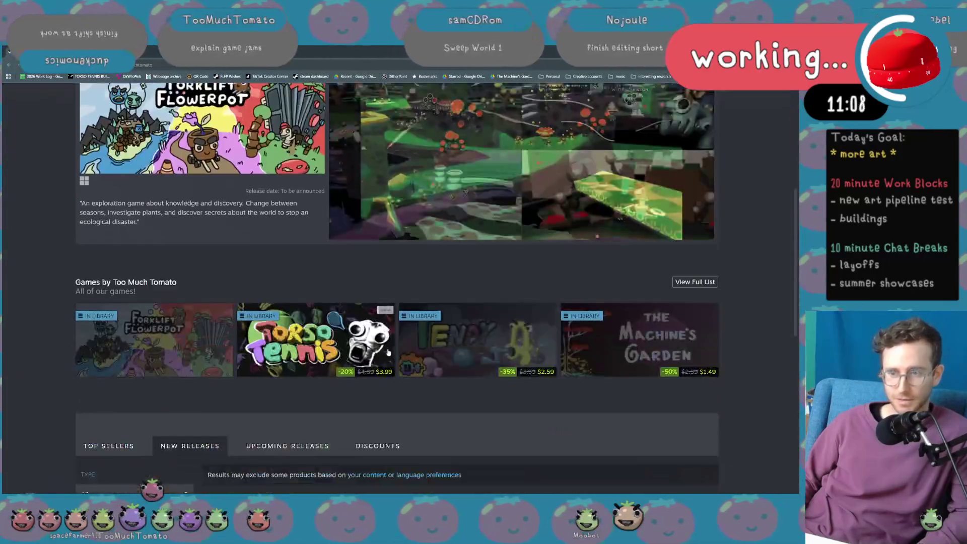
scroll(387, 351, down, 1)
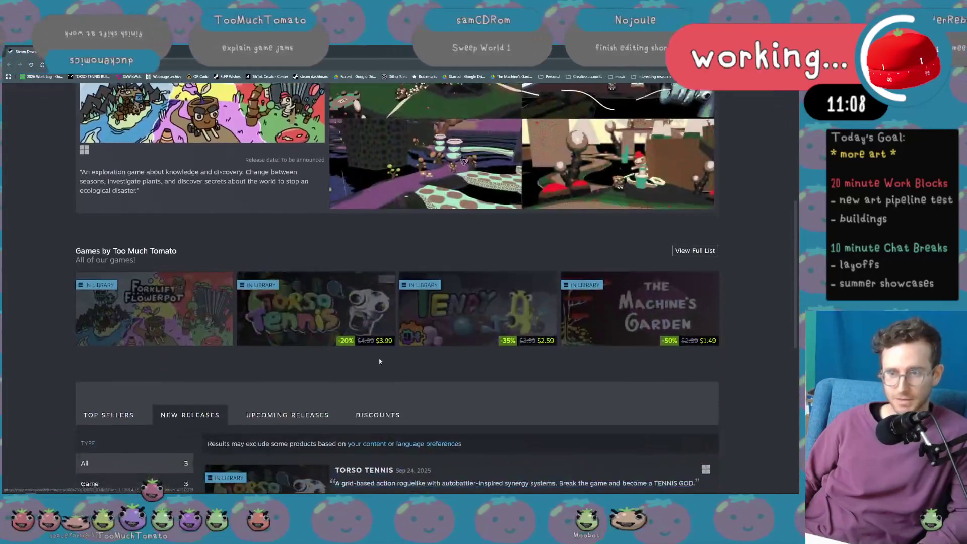
click(341, 320)
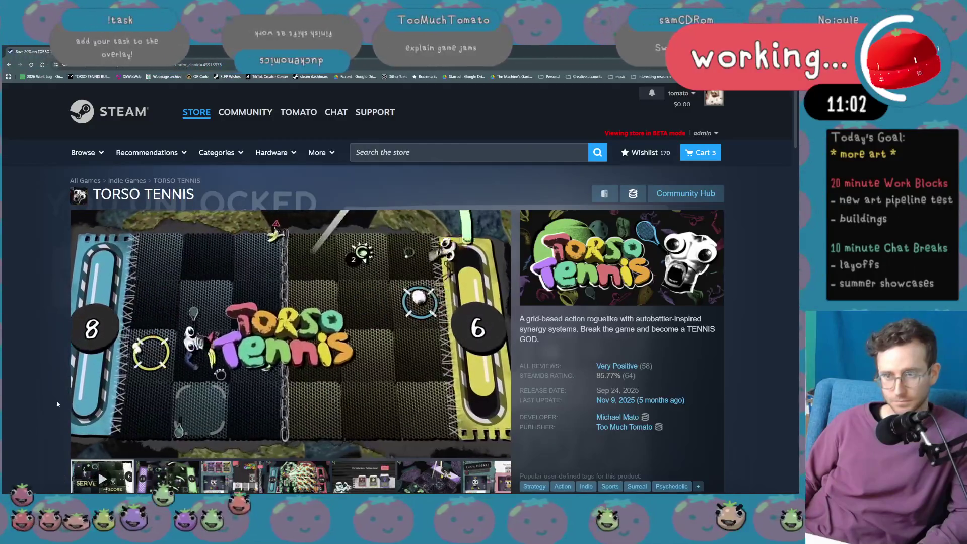
scroll(57, 404, down, 2)
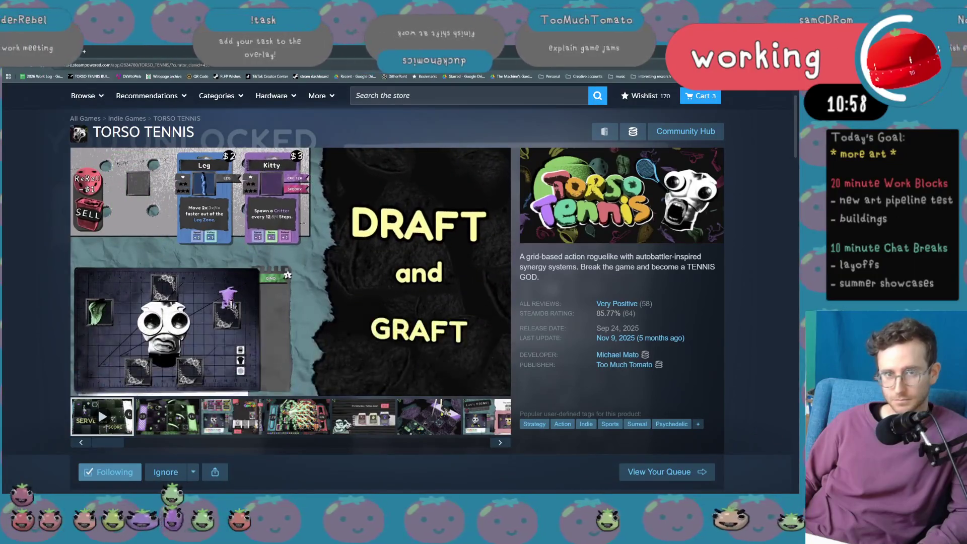
key(alt+Tab)
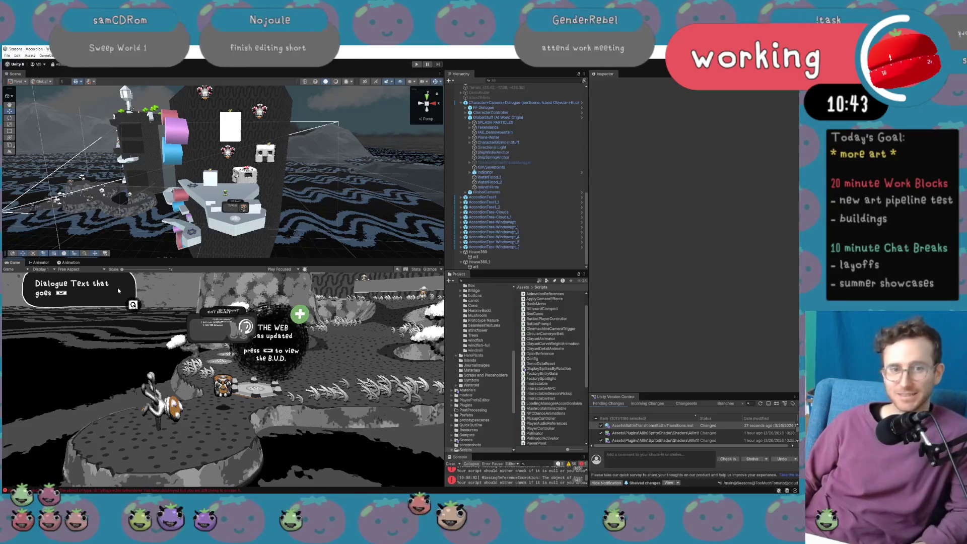
Enter play mode so the house level runs with the character beside the red house.
scroll(381, 105, up, 5)
click(419, 67)
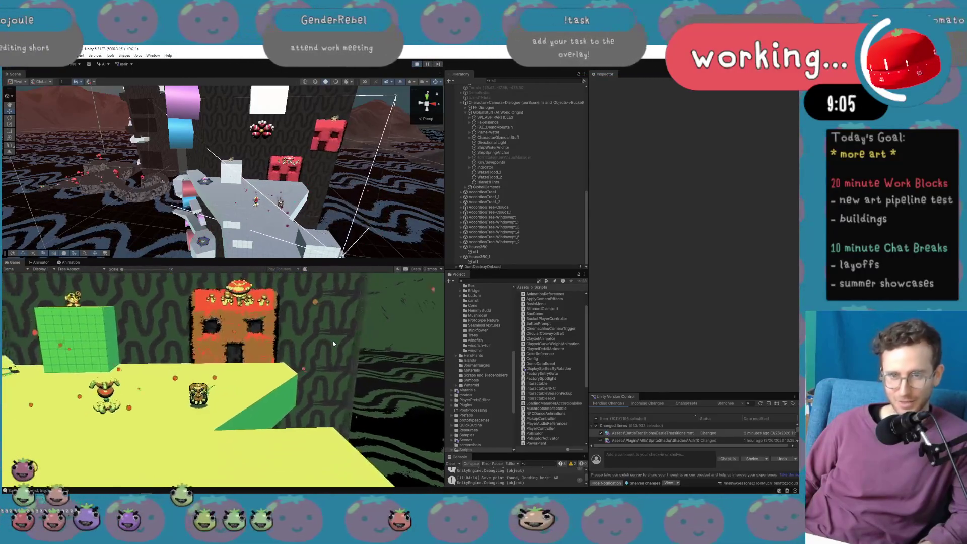
Frame and orbit around the red house sprite, then maximize the running Game view.
click(298, 180)
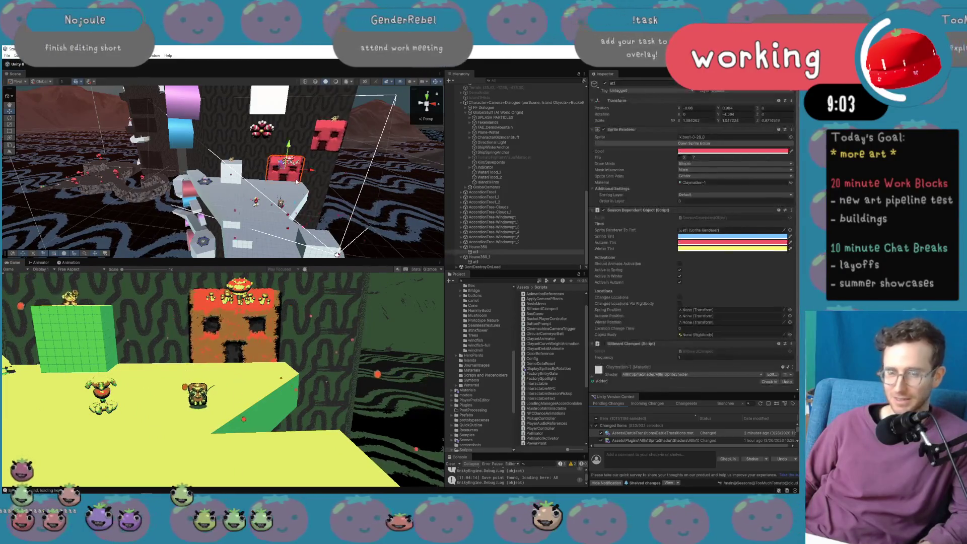
key(f)
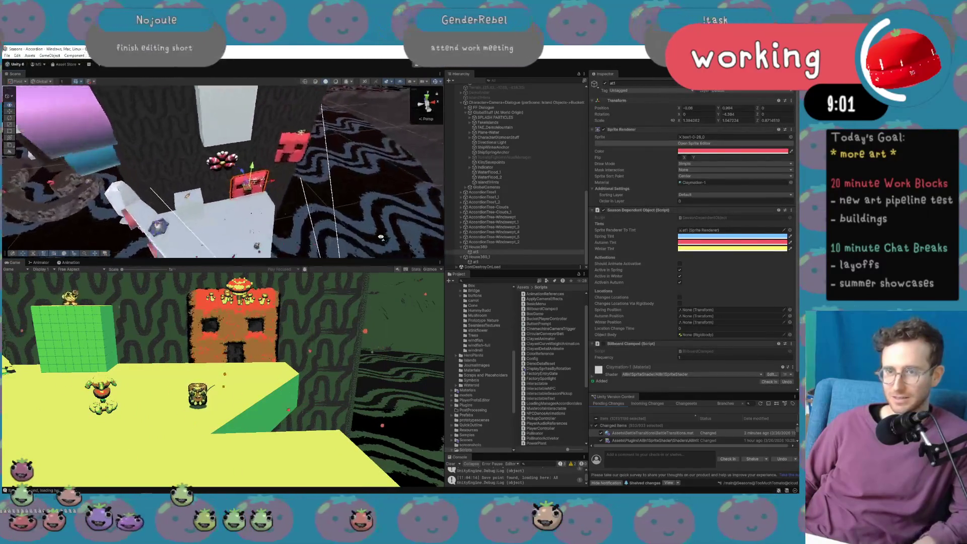
mouse_move(378, 238)
mouse_down()
mouse_move(254, 203)
mouse_move(205, 206)
mouse_up()
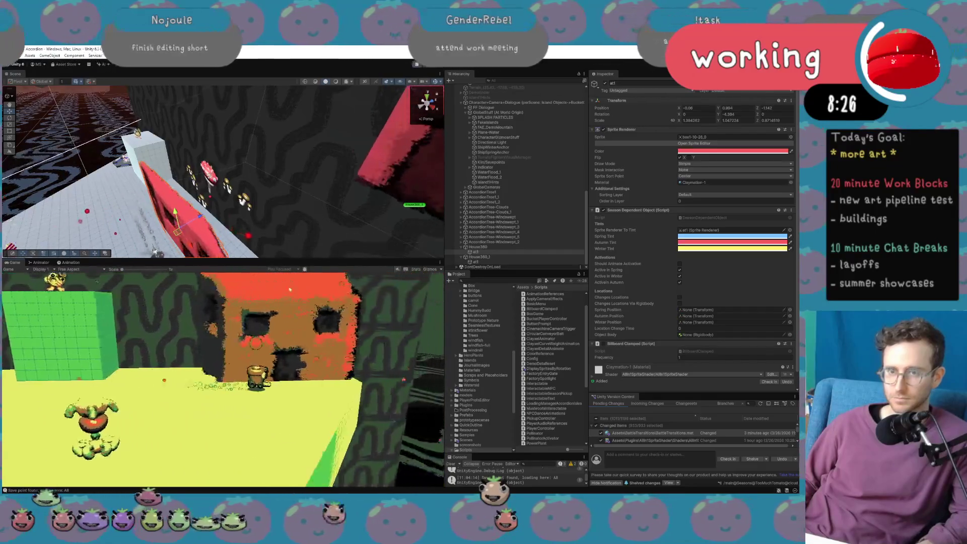
key(shift+space)
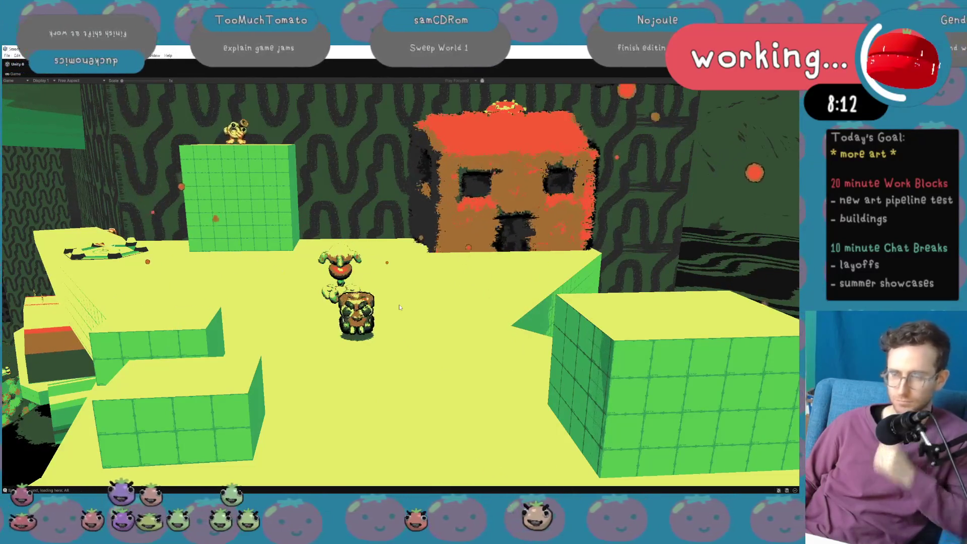
Walk the player up to the pot character and interact, turning the level to Windy Season.
key(w)
key(e)
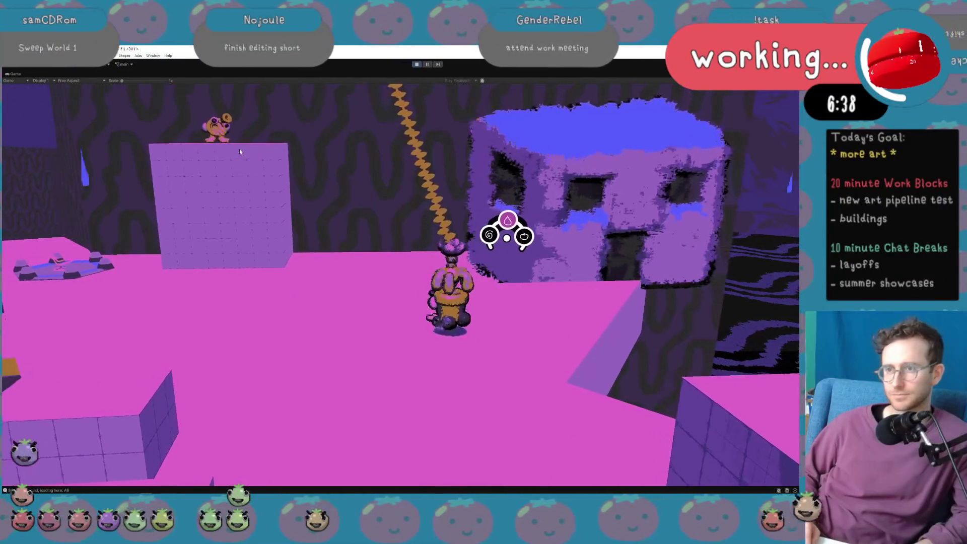
Switch the game world to Wet Season, walk toward the camera, and restore the editor layout.
key(ctrl+s)
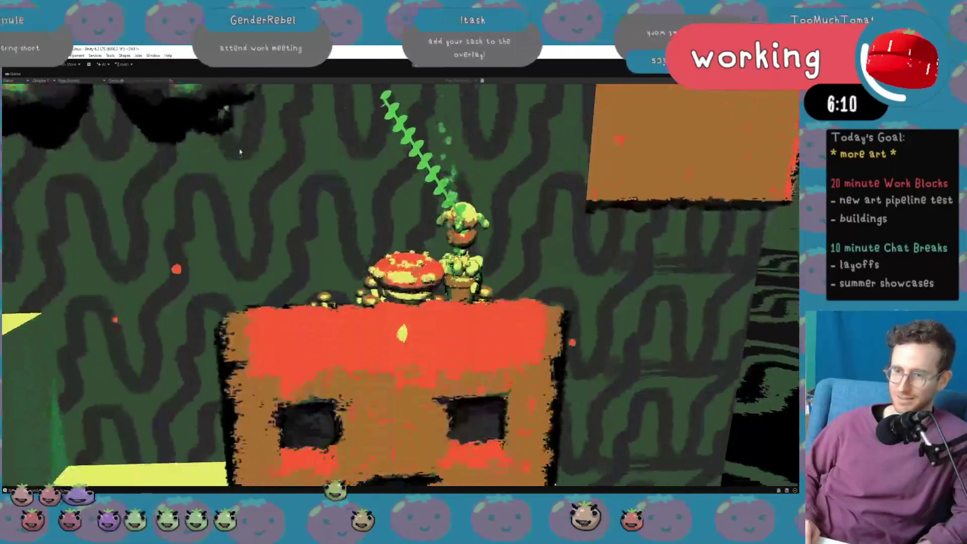
key(ctrl+s)
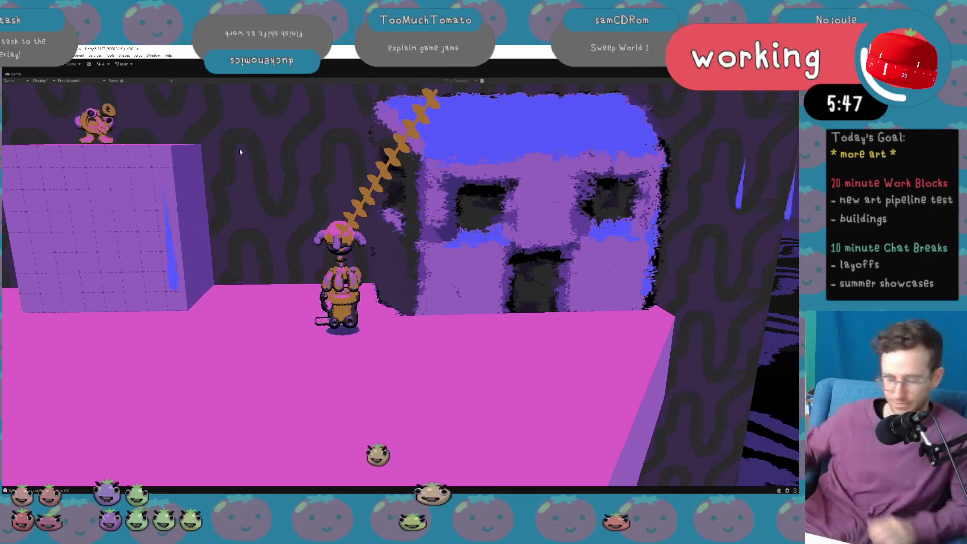
key(s)
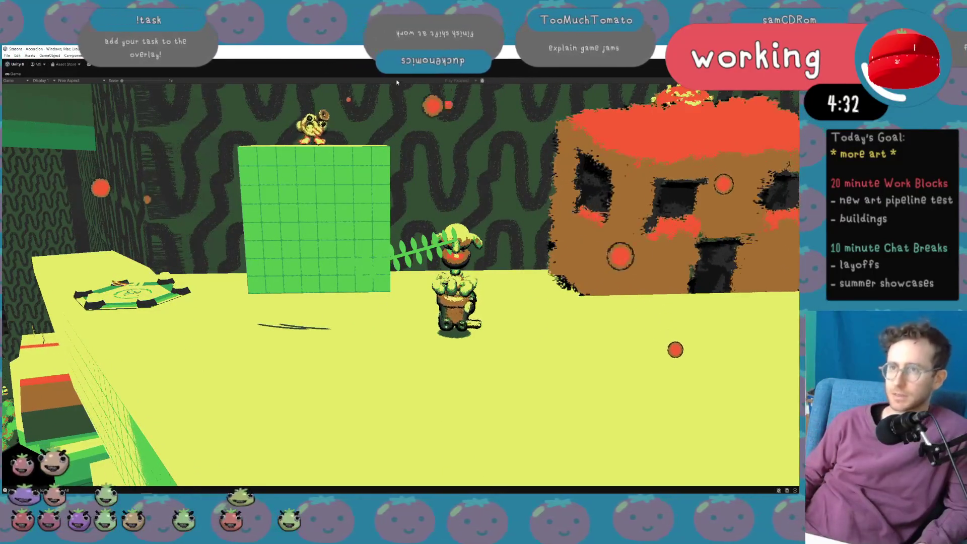
key(shift+space)
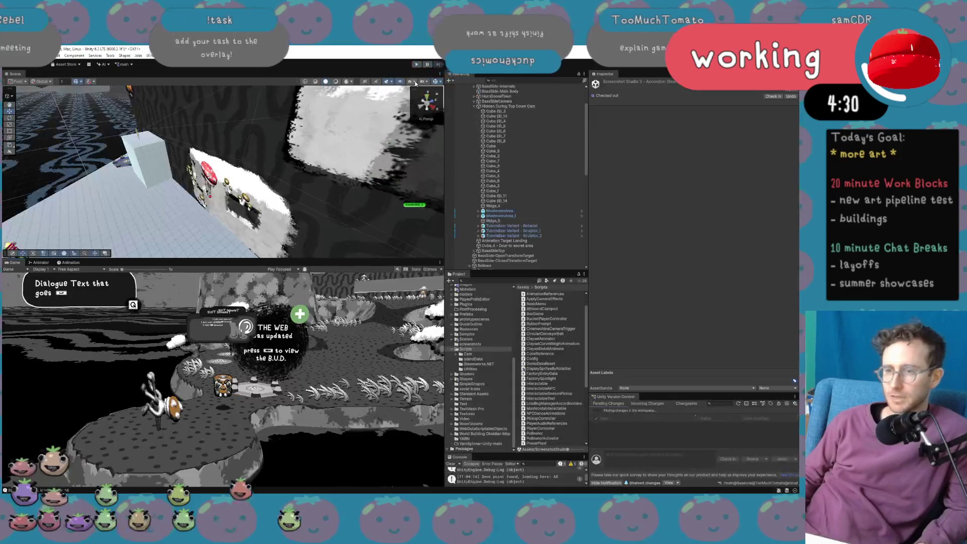
Search 'accordion', open the ScreenshotStudio3 - Accordion scene, and select BoxHouse1.
click(502, 284)
text(a)
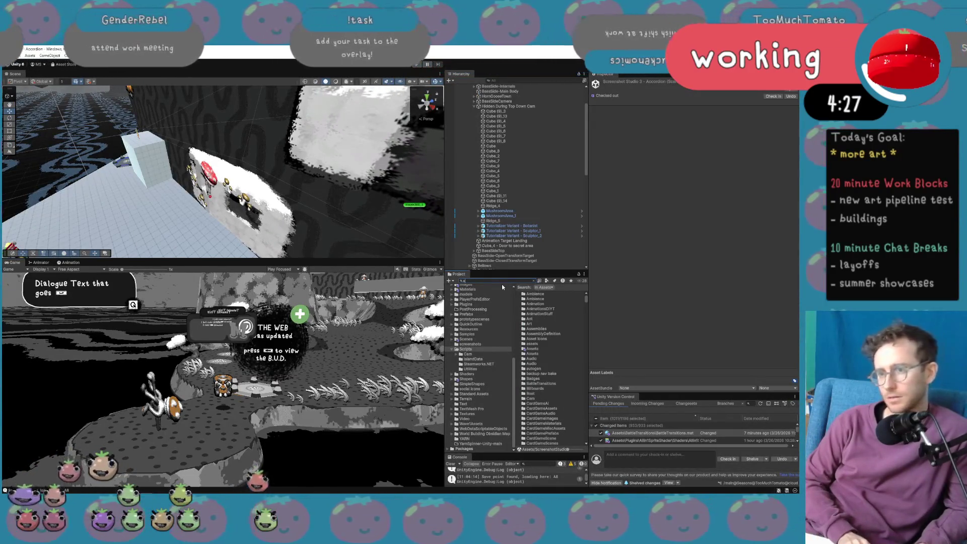
text(ccordion)
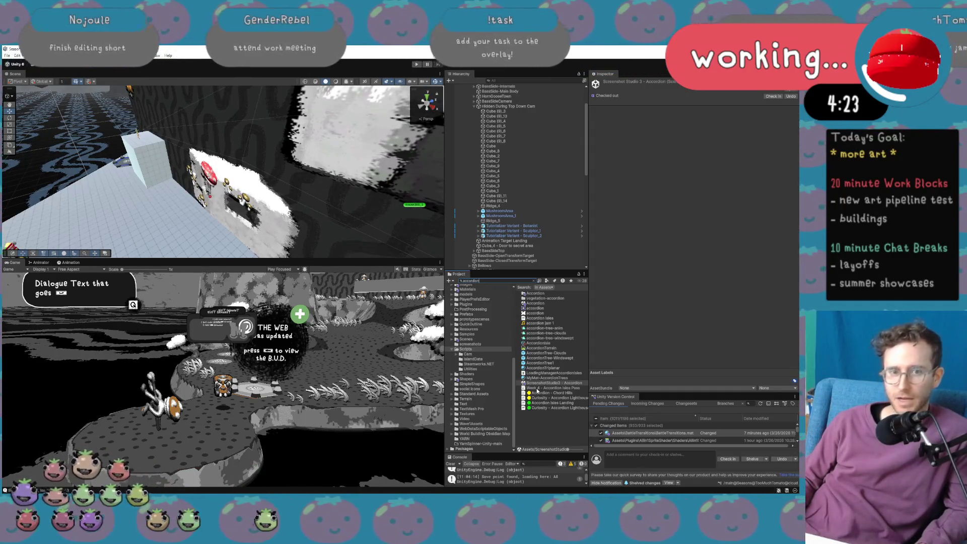
double_click(542, 384)
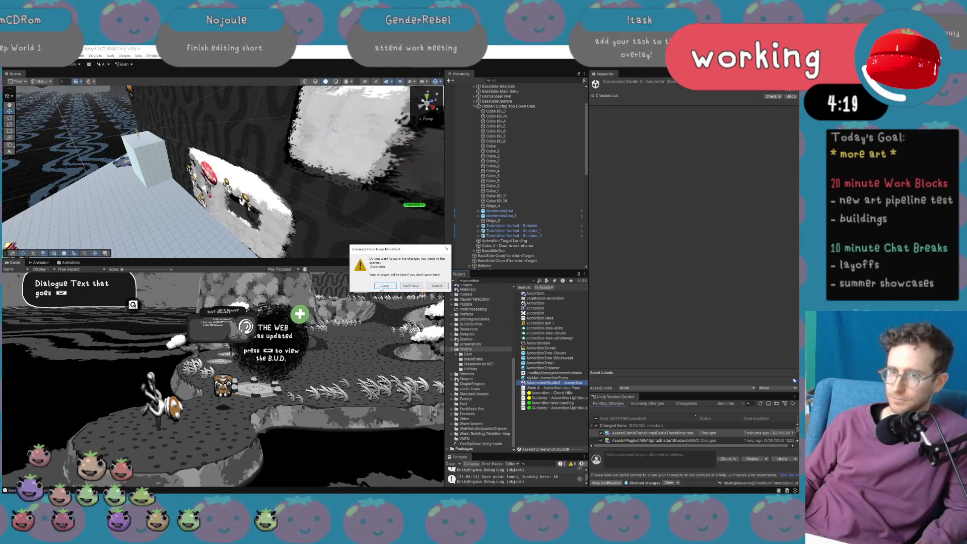
click(382, 287)
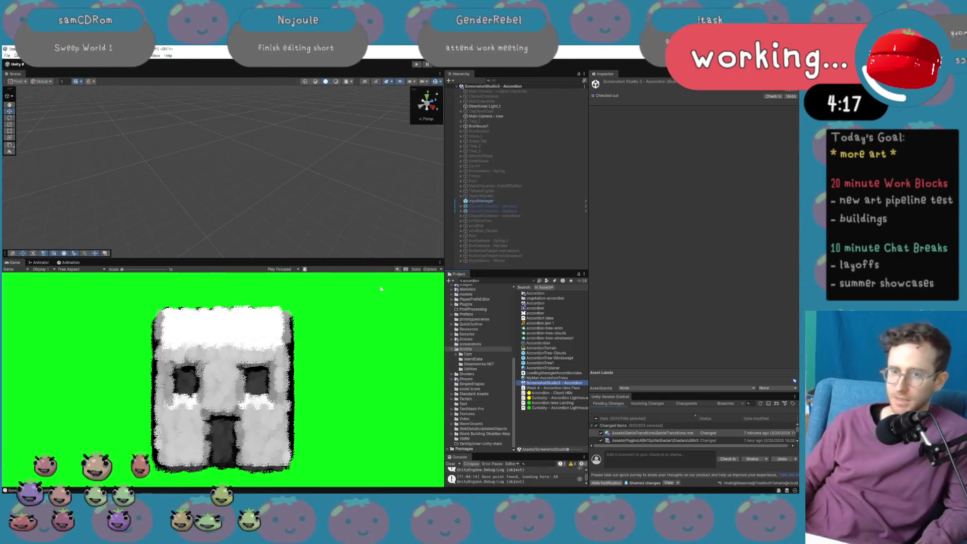
click(491, 127)
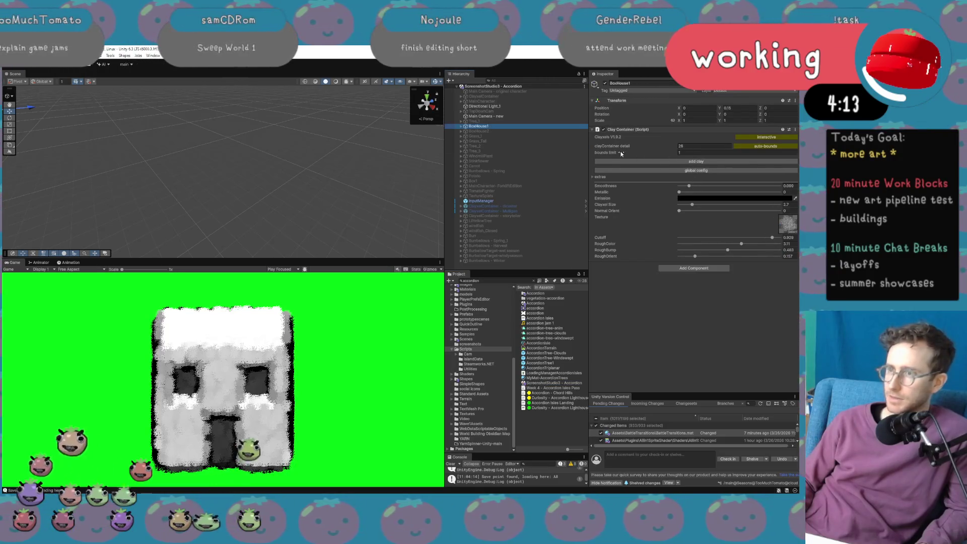
Freeze BoxHouse1's clay container into a static mesh and frame the house in view.
click(600, 177)
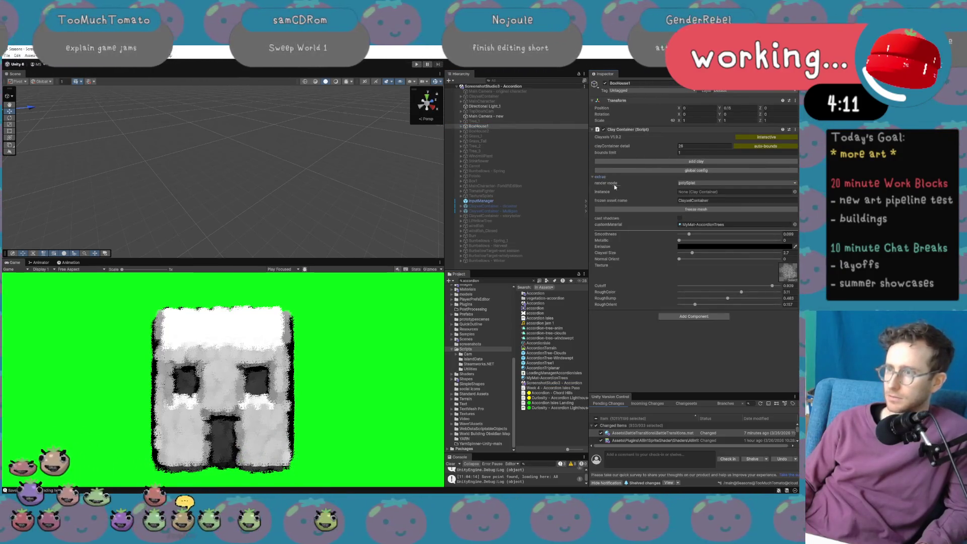
click(684, 210)
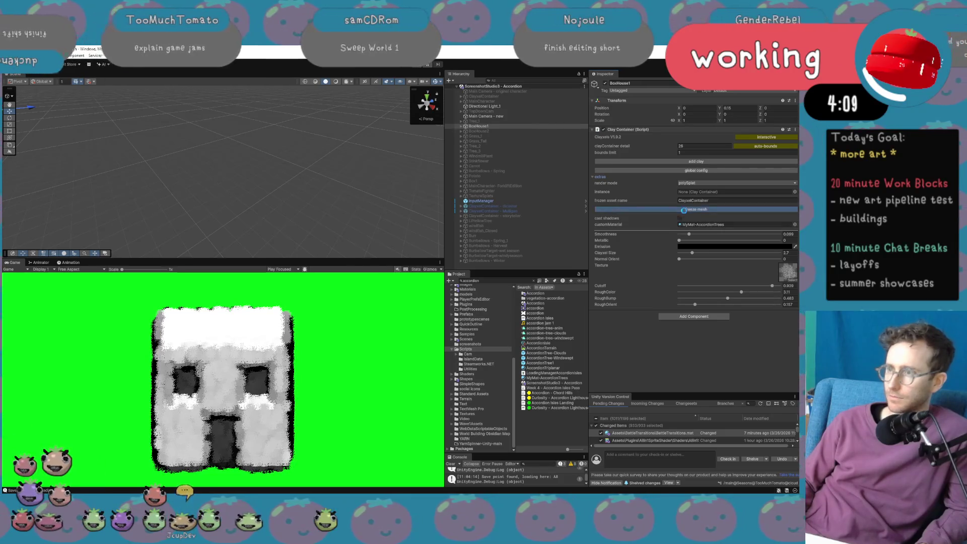
mouse_move(272, 201)
mouse_down()
mouse_move(261, 215)
mouse_move(175, 206)
mouse_up()
drag(180, 169, 201, 174)
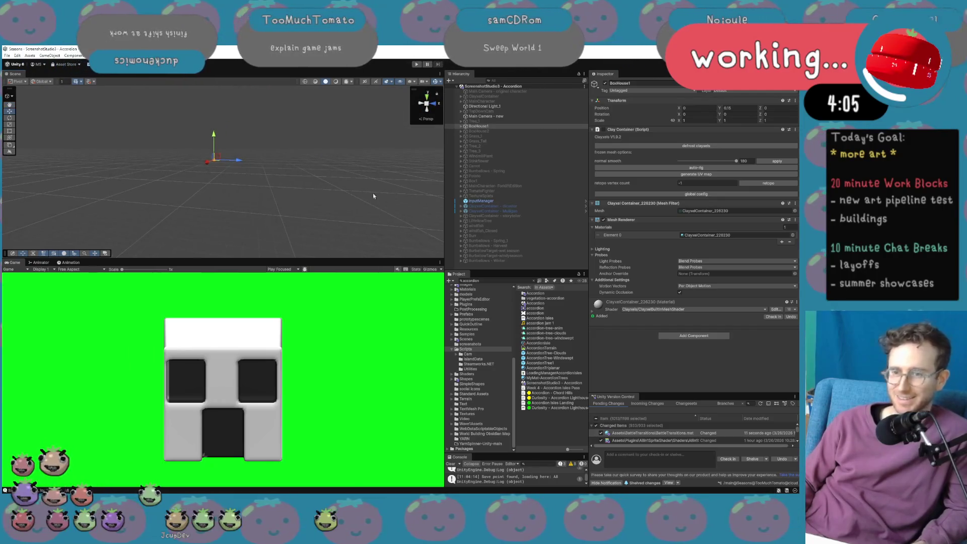
click(487, 126)
key(f)
drag(297, 183, 442, 161)
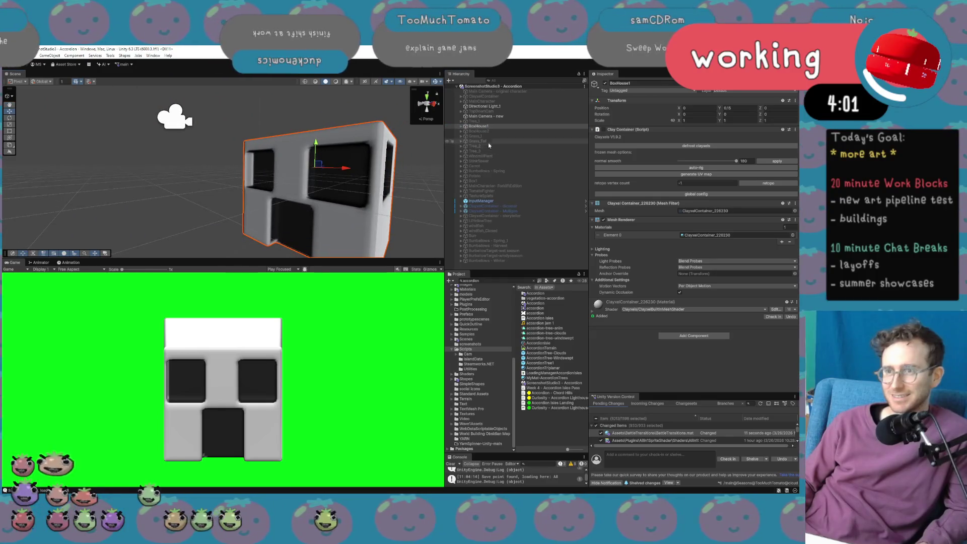
Locate the frozen ClayxelContainer_226230 mesh asset, showing 65376 vertices and 21792 triangles.
click(461, 126)
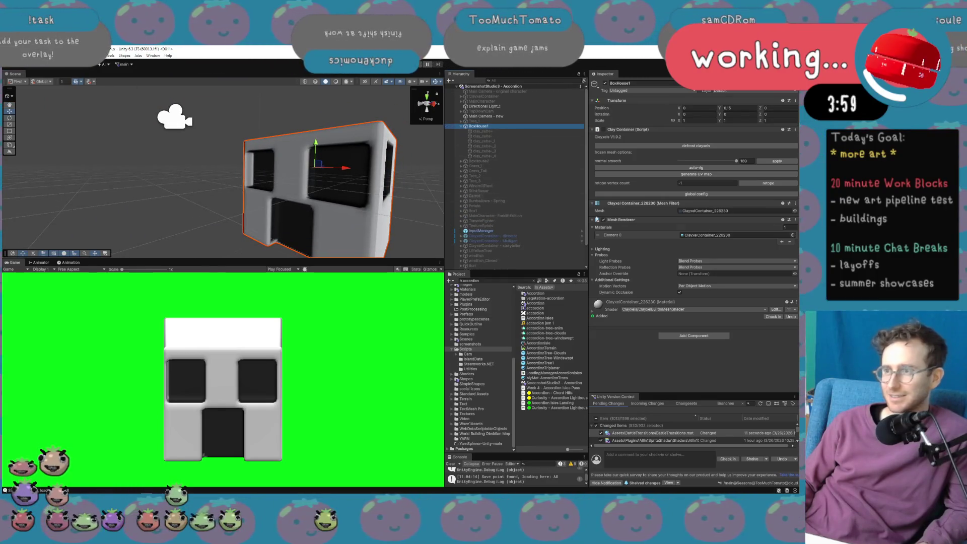
click(705, 210)
click(557, 298)
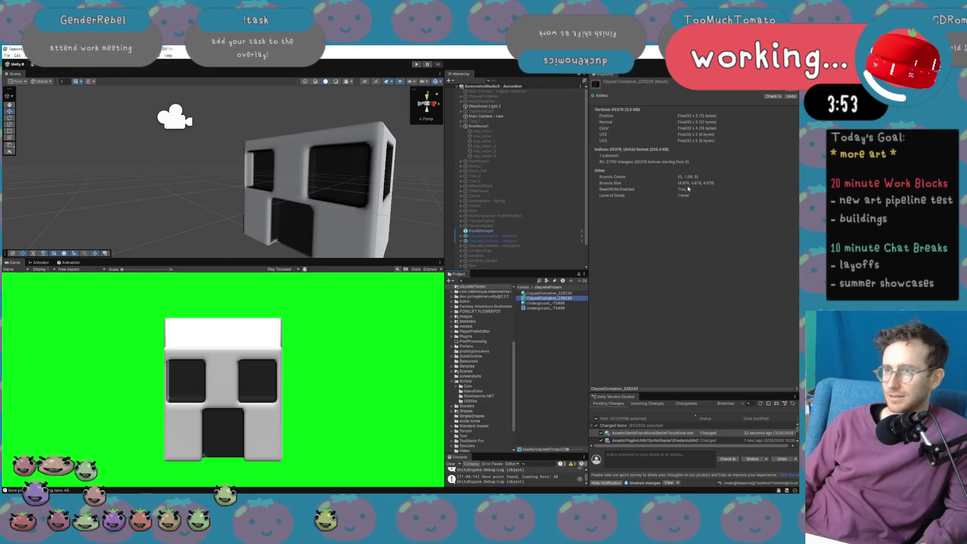
click(632, 113)
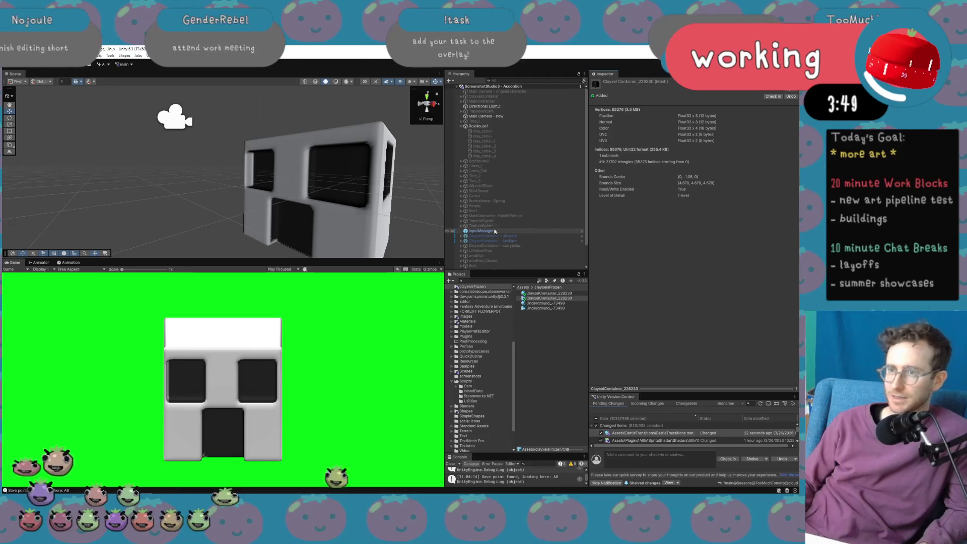
click(564, 293)
click(565, 298)
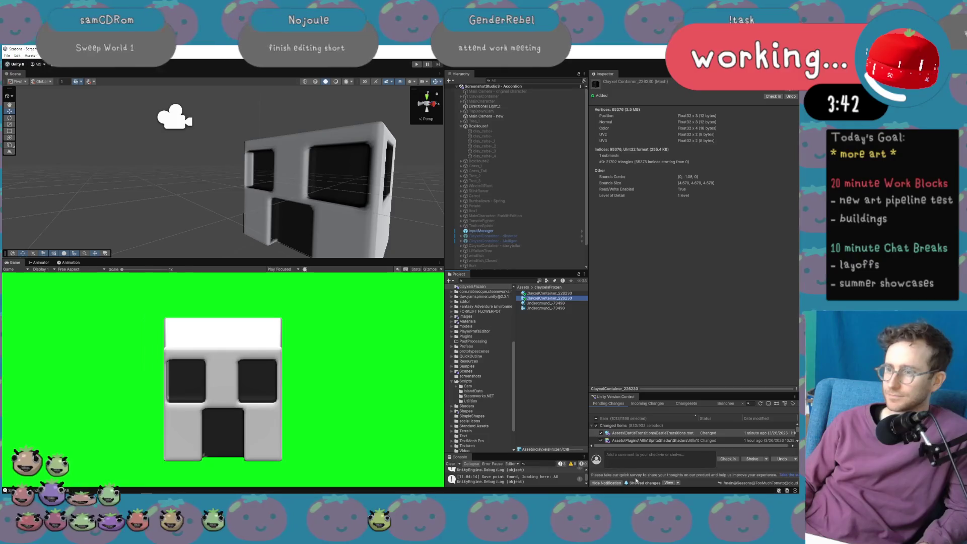
click(554, 293)
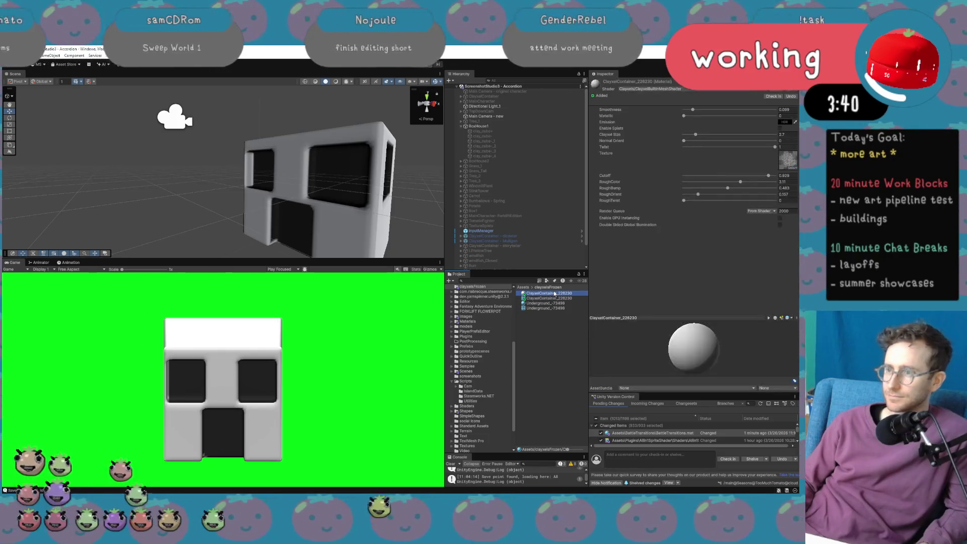
click(556, 298)
mouse_move(322, 201)
mouse_down()
mouse_move(351, 208)
mouse_move(352, 195)
mouse_move(423, 157)
mouse_up()
click(351, 209)
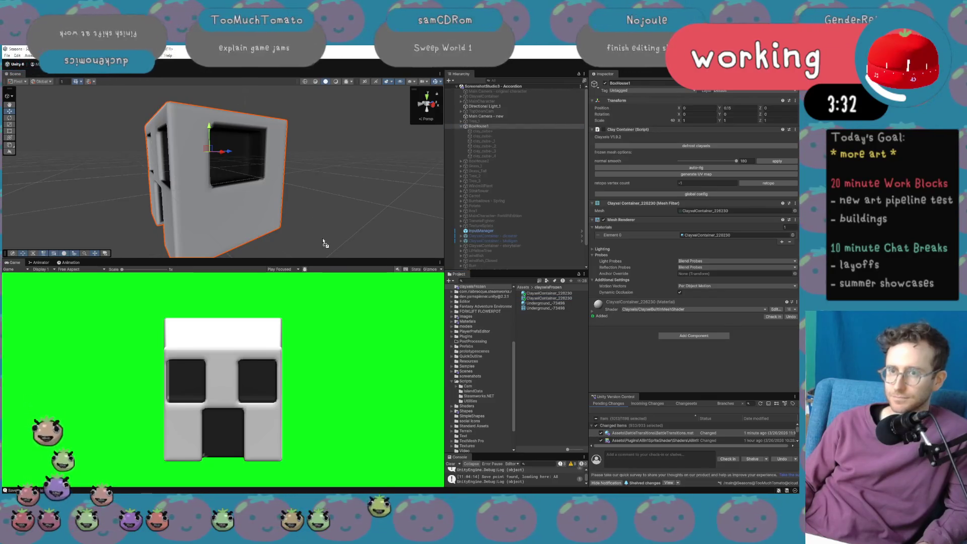
drag(324, 244, 325, 244)
key(f)
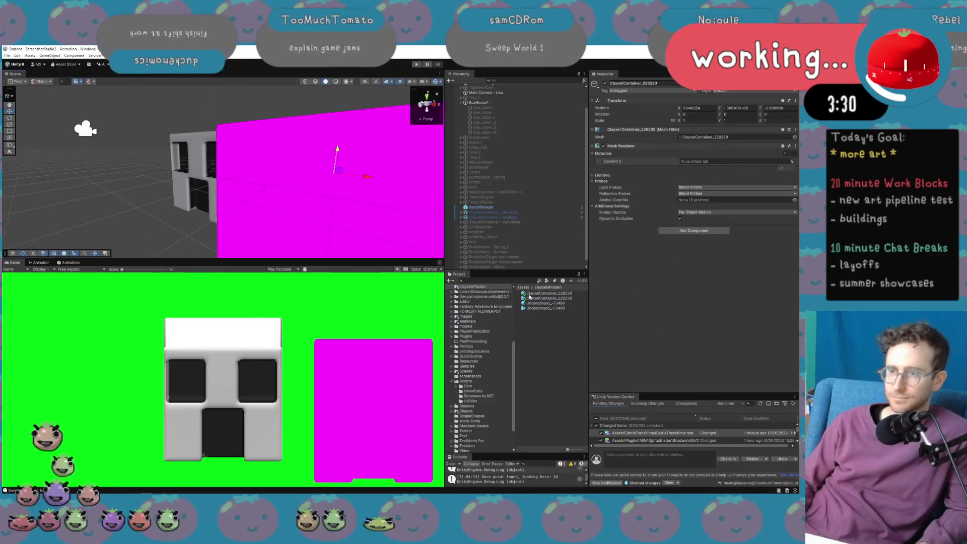
mouse_move(535, 295)
mouse_down()
mouse_move(333, 201)
mouse_move(371, 227)
mouse_move(182, 202)
mouse_move(217, 158)
mouse_move(237, 154)
mouse_move(218, 156)
mouse_move(247, 189)
mouse_up()
key(e)
key(Delete)
scroll(246, 189, down, 5)
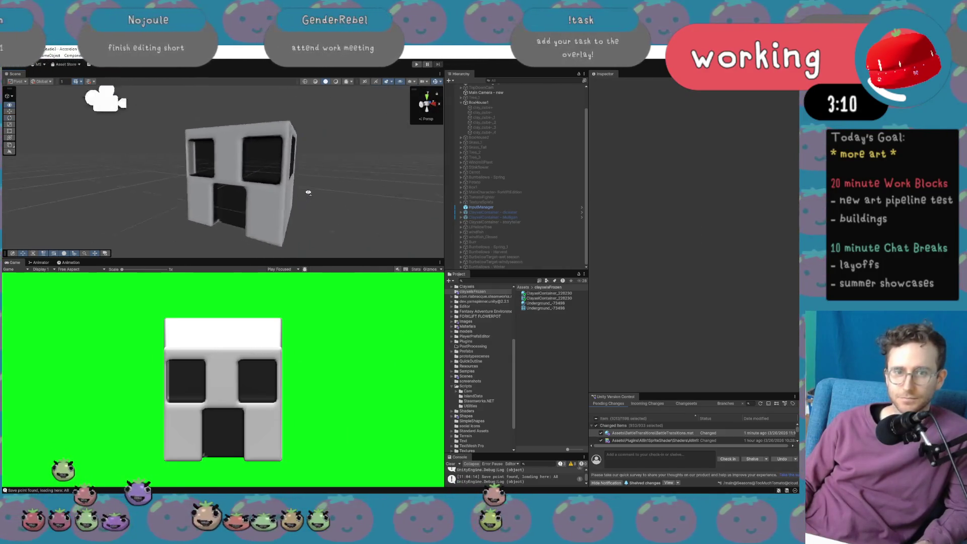
scroll(516, 122, up, 2)
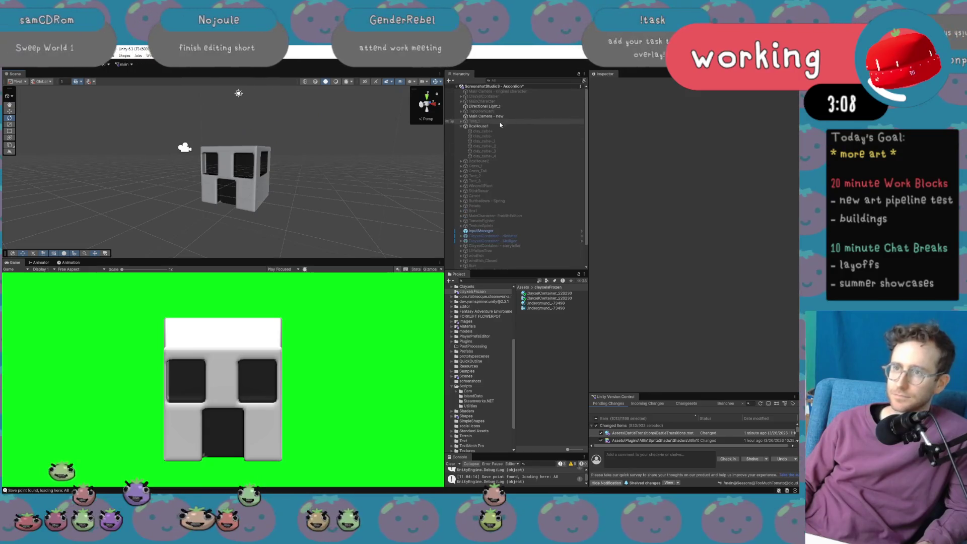
click(497, 126)
mouse_move(430, 168)
mouse_down()
mouse_move(345, 184)
mouse_move(376, 216)
mouse_move(281, 220)
mouse_up()
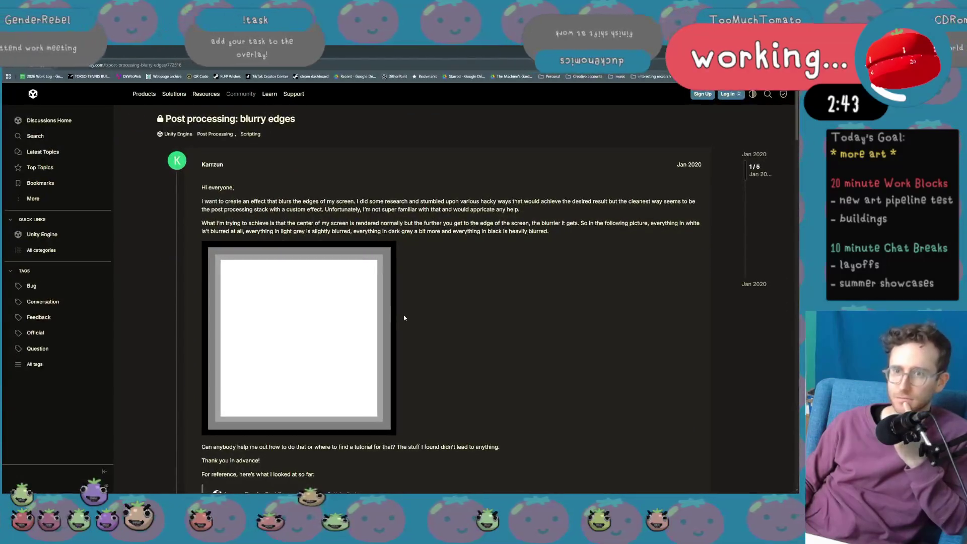
scroll(398, 311, down, 15)
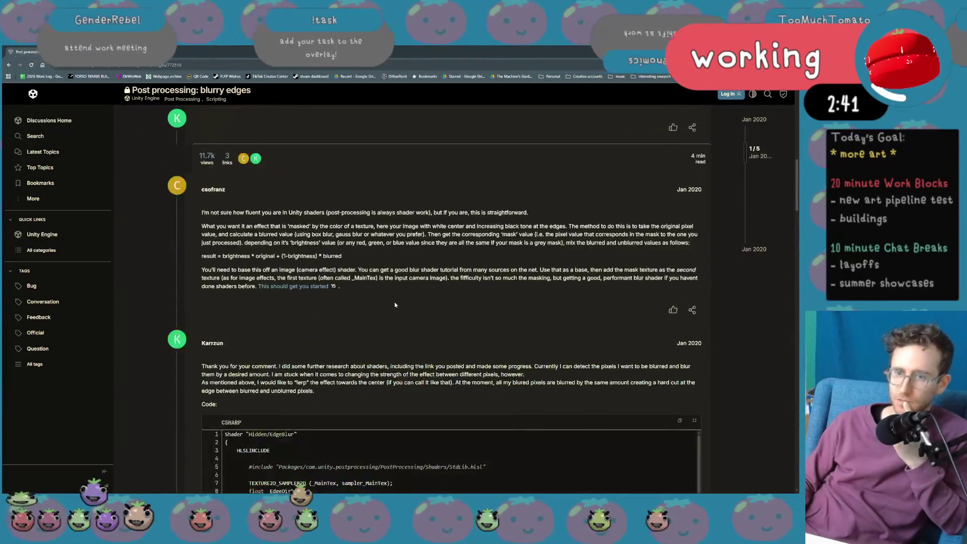
scroll(394, 305, down, 10)
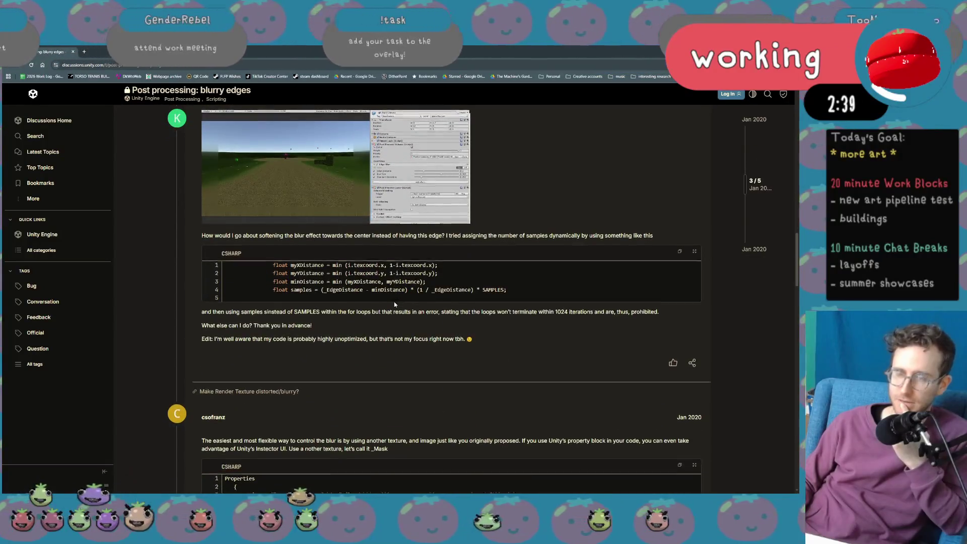
scroll(394, 304, down, 3)
scroll(394, 304, up, 4)
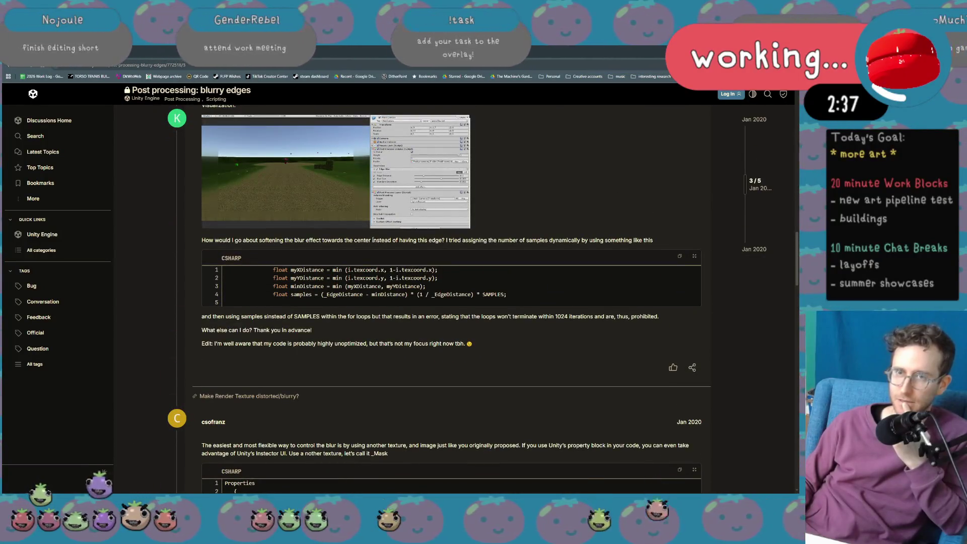
key(alt+Tab)
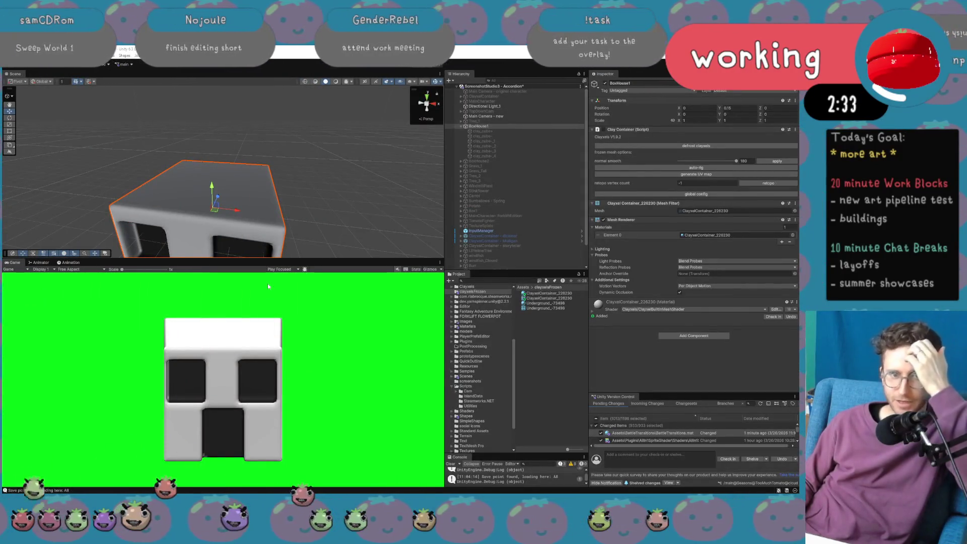
click(515, 131)
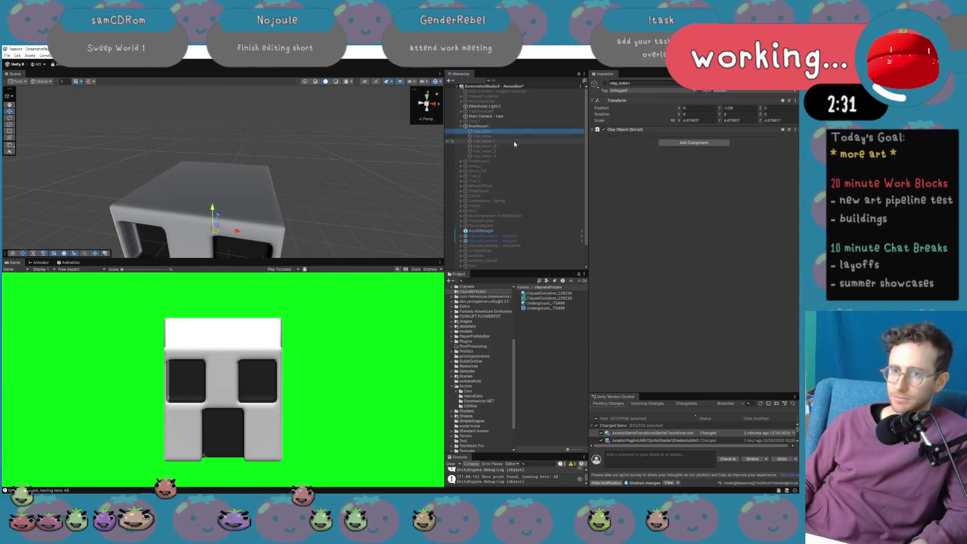
After comparing with ClayxelContainer - diceater, set BoxHouse1's normal smooth back to 180.
click(461, 126)
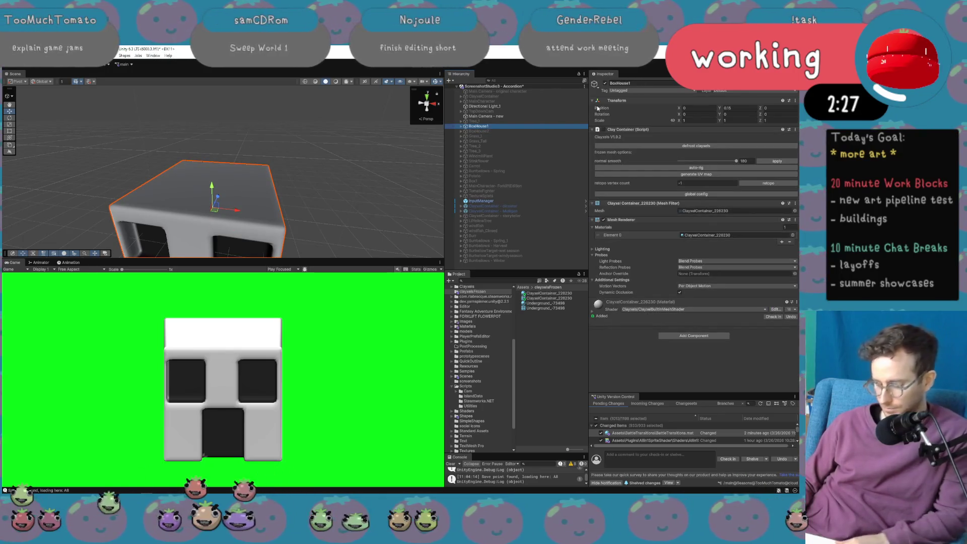
click(611, 83)
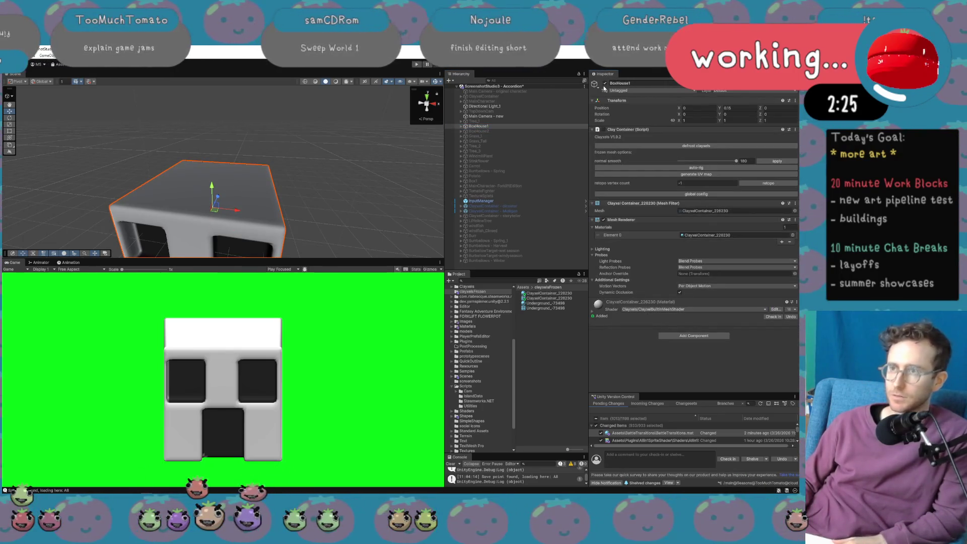
click(525, 206)
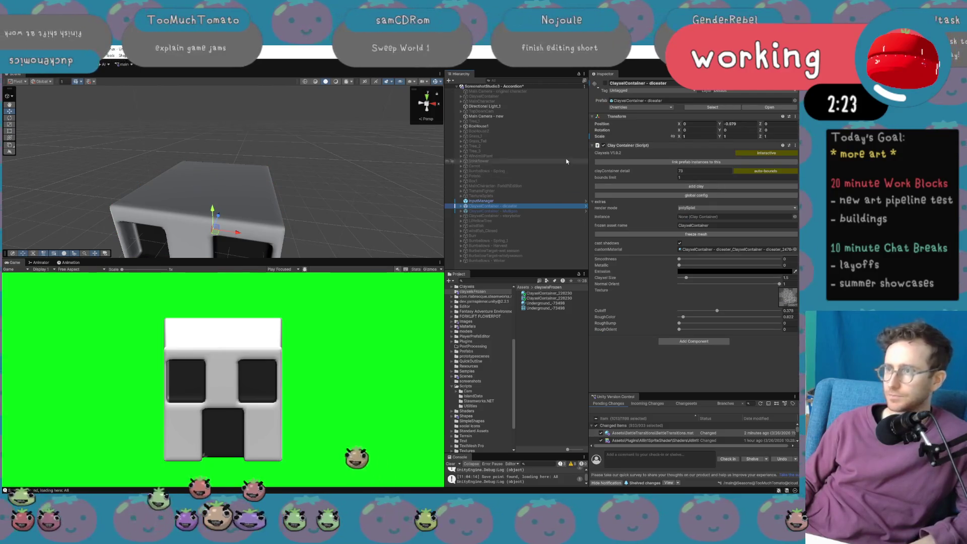
click(555, 127)
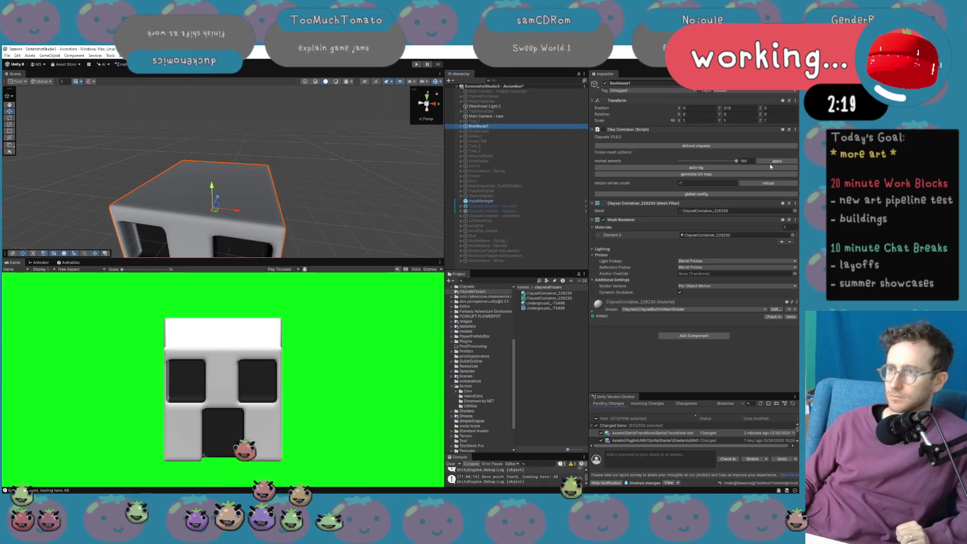
drag(736, 161, 681, 162)
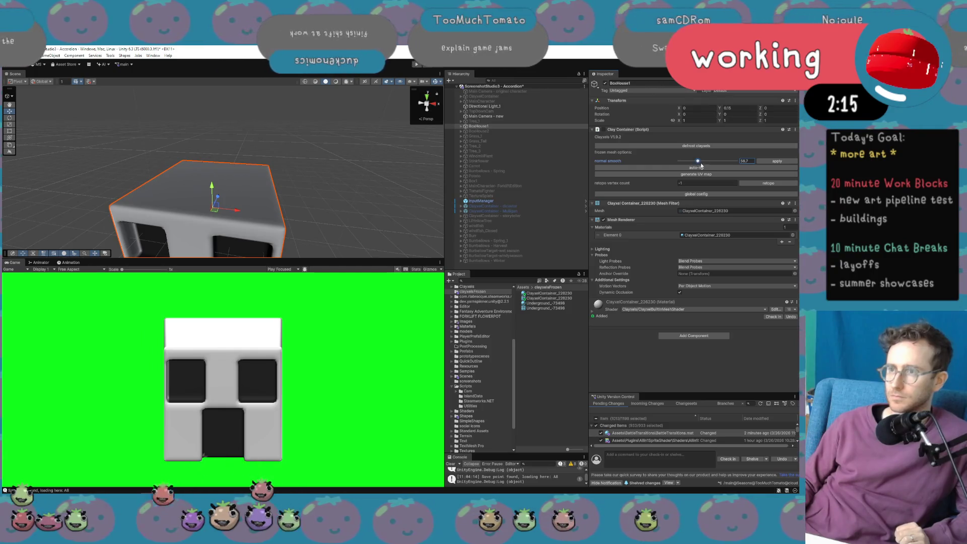
click(773, 161)
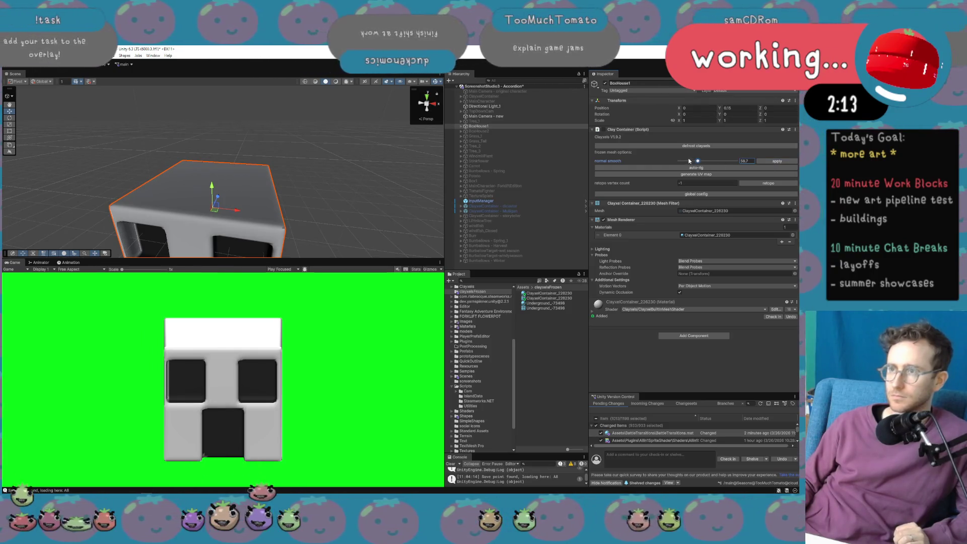
click(775, 162)
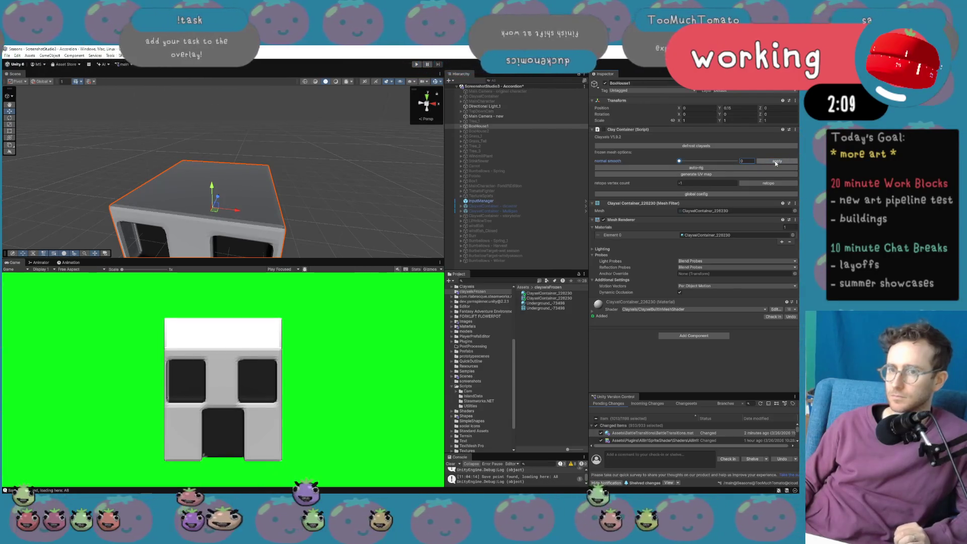
text(180)
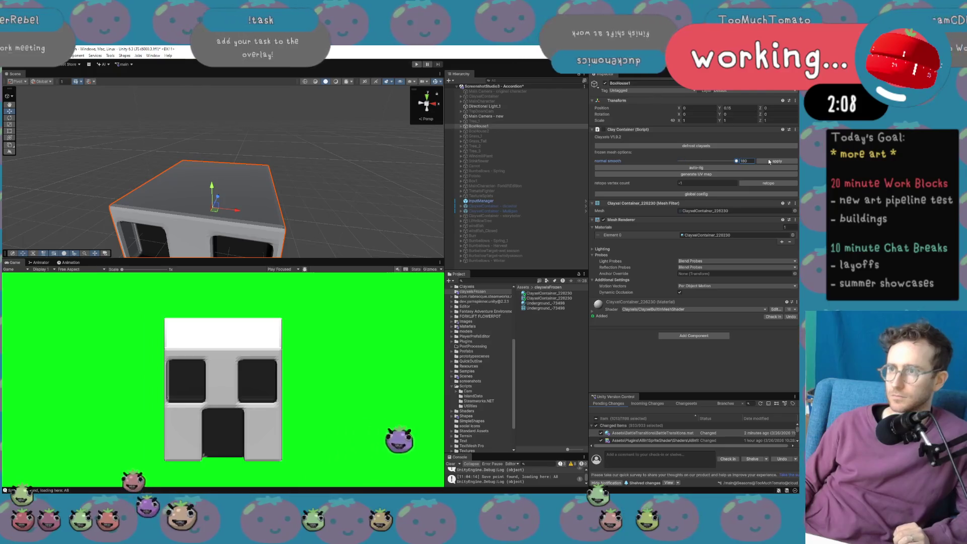
click(777, 162)
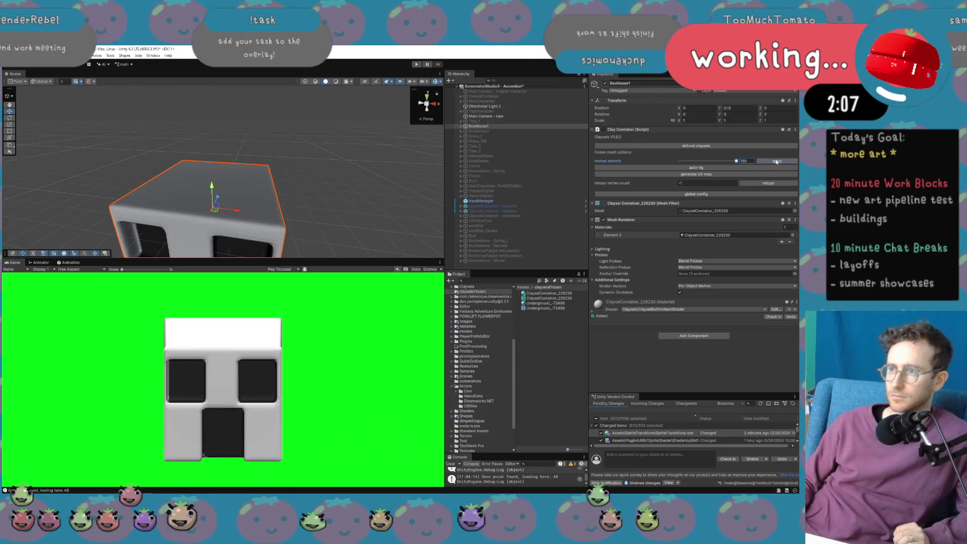
Retopologize the clay house mesh with a 500-vertex target.
click(747, 185)
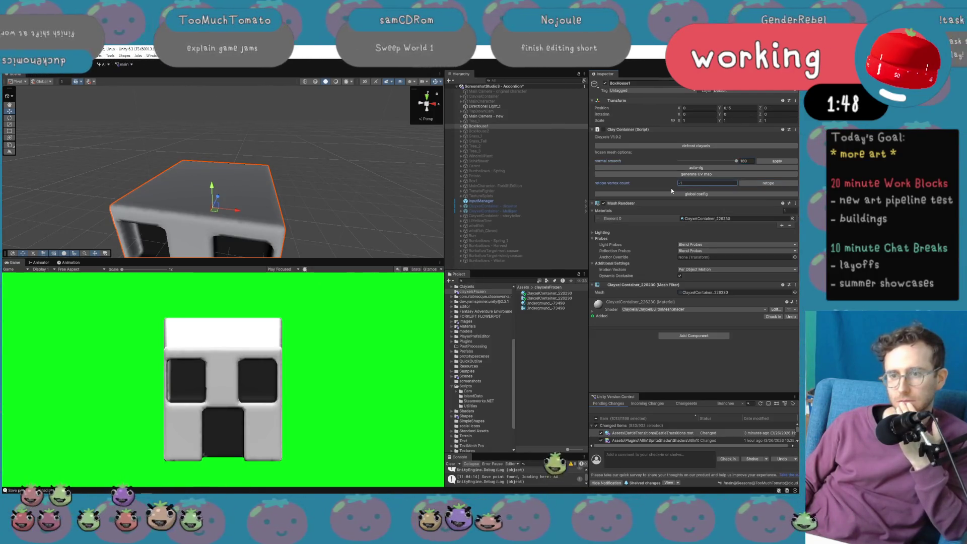
mouse_move(348, 192)
mouse_down()
mouse_move(323, 207)
mouse_move(353, 209)
mouse_up()
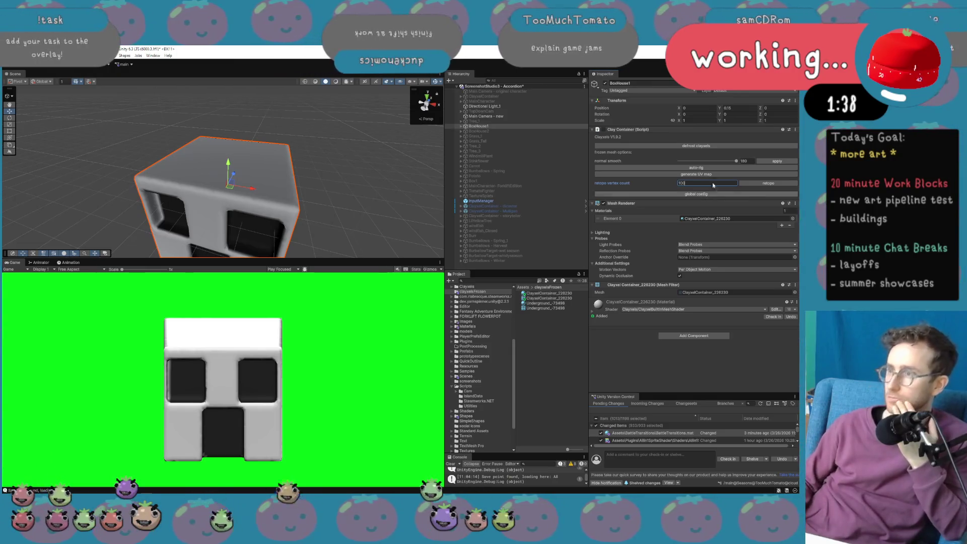
click(778, 187)
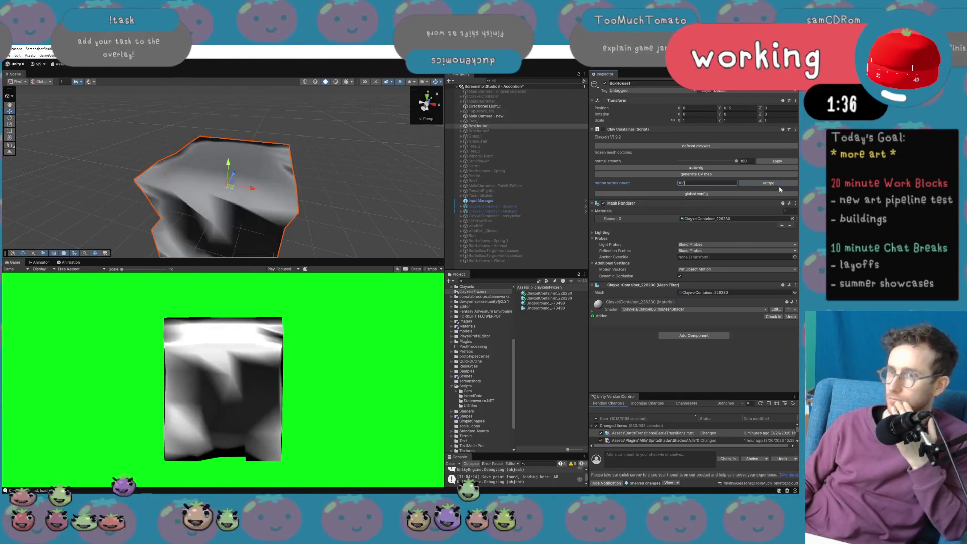
mouse_move(408, 186)
mouse_down()
mouse_move(372, 225)
mouse_move(34, 204)
mouse_move(30, 194)
mouse_up()
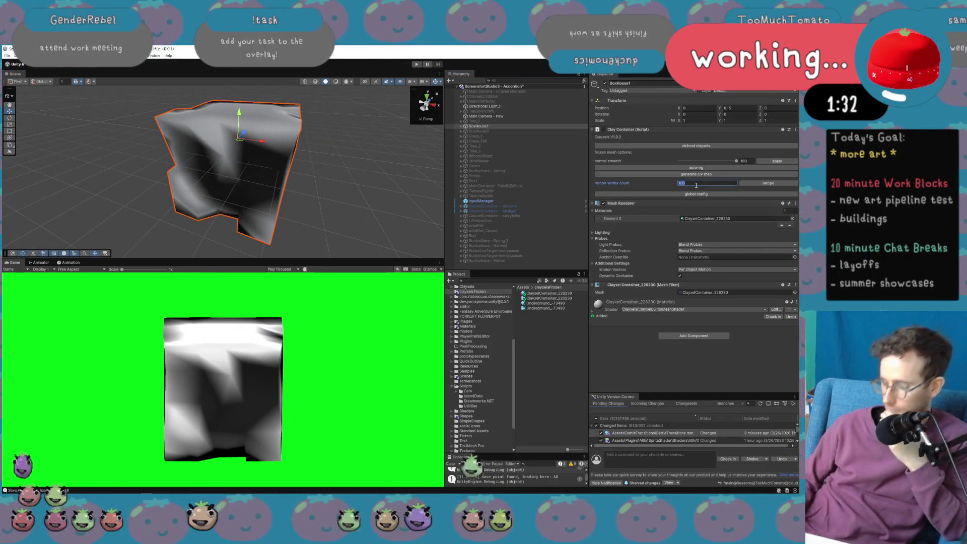
click(754, 189)
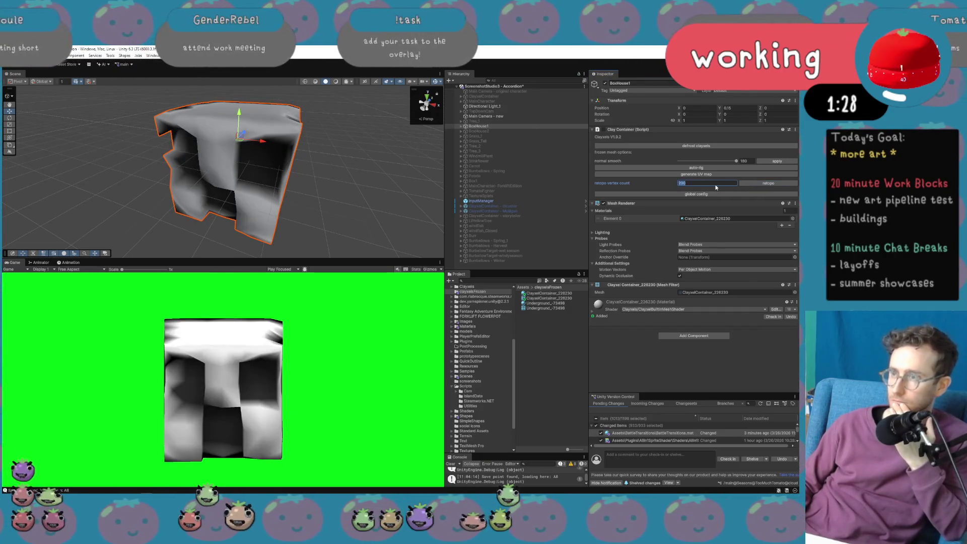
text(500)
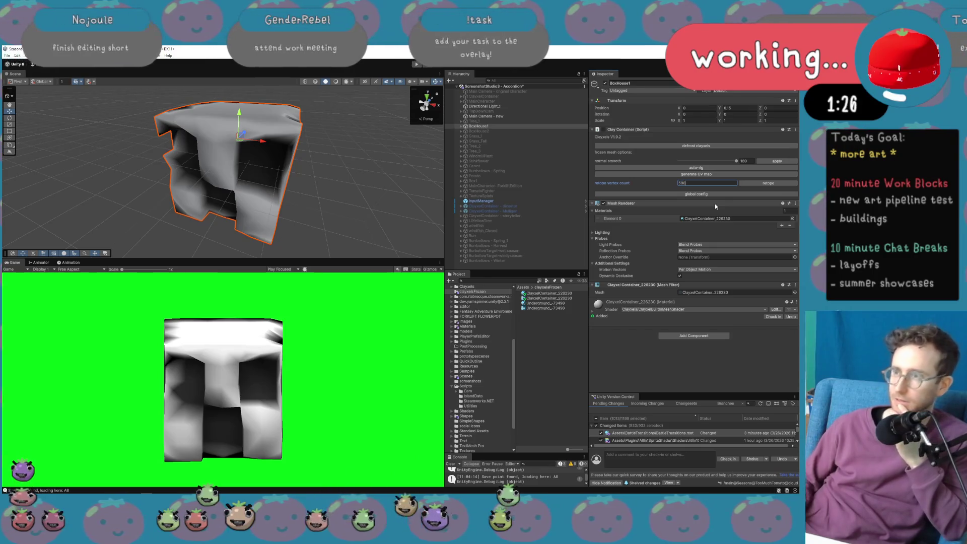
click(768, 183)
Reapply normal smoothing and inspect ClayxelContainer_226230, now 3106 vertices and 1036 triangles.
drag(262, 235, 320, 188)
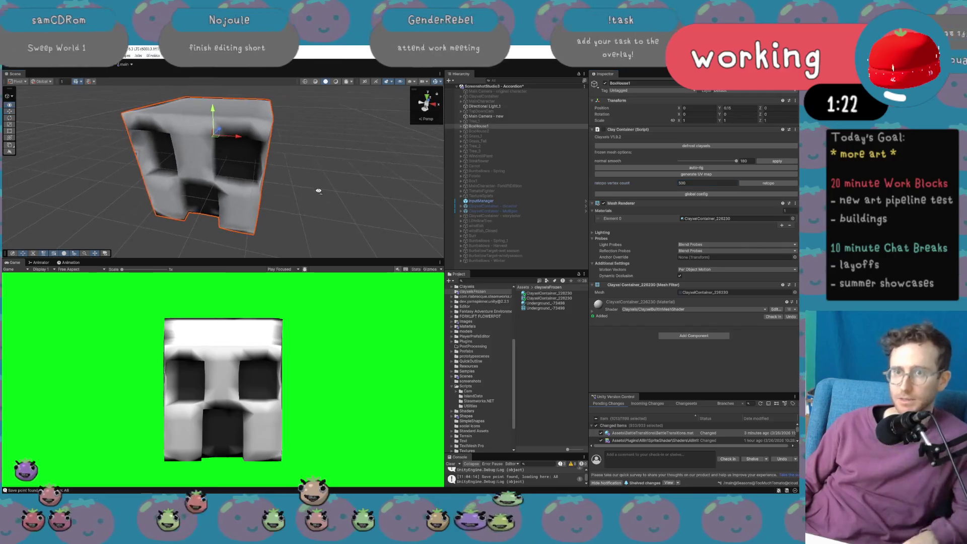
click(785, 161)
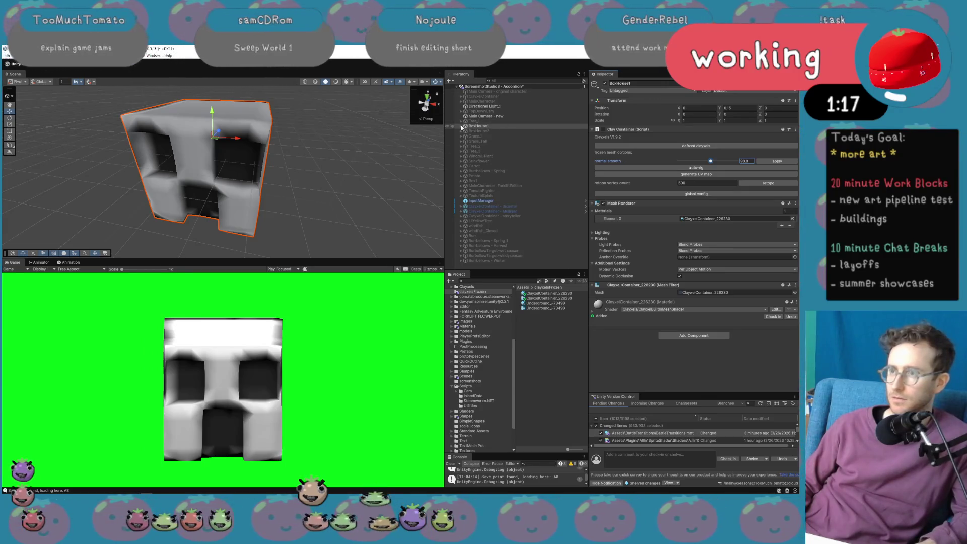
click(542, 298)
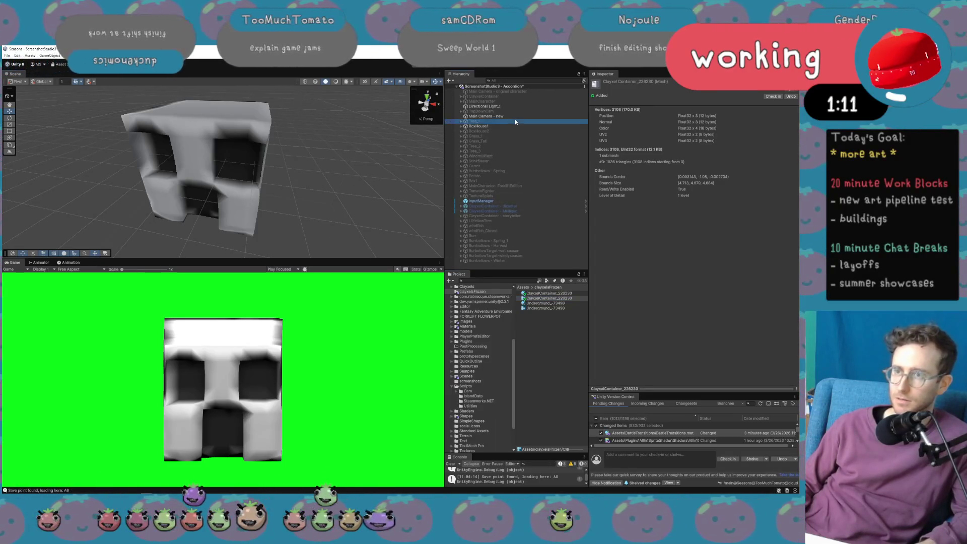
Select BoxHouse1 and lower its normal smooth value to 10.
click(504, 126)
click(462, 126)
mouse_move(317, 174)
mouse_down()
mouse_move(333, 166)
mouse_move(201, 156)
mouse_move(76, 130)
mouse_move(86, 156)
mouse_move(151, 146)
mouse_move(144, 151)
mouse_move(134, 151)
mouse_move(183, 110)
mouse_up()
scroll(183, 110, down, 3)
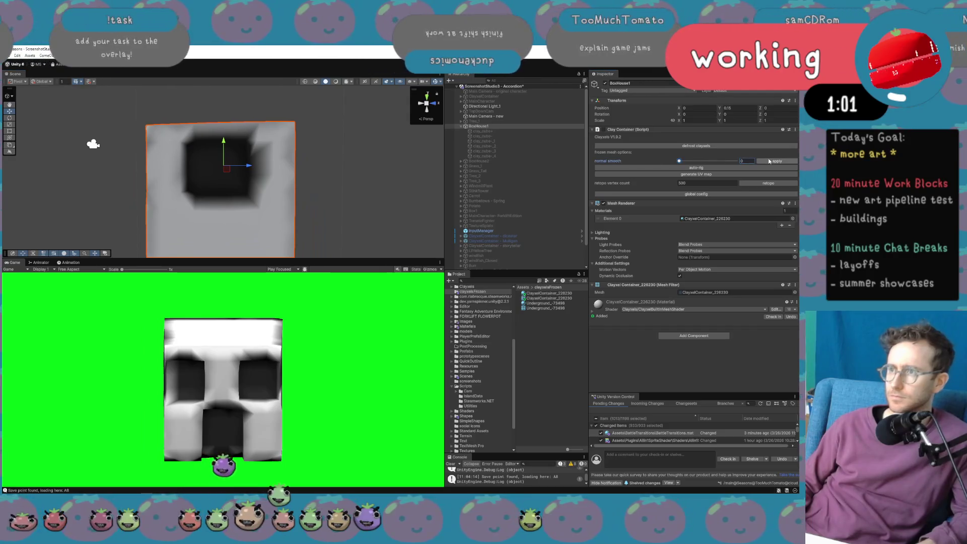
drag(710, 161, 679, 161)
mouse_move(399, 179)
mouse_down()
mouse_move(418, 181)
mouse_move(358, 199)
mouse_up()
scroll(428, 186, up, 5)
scroll(393, 191, down, 3)
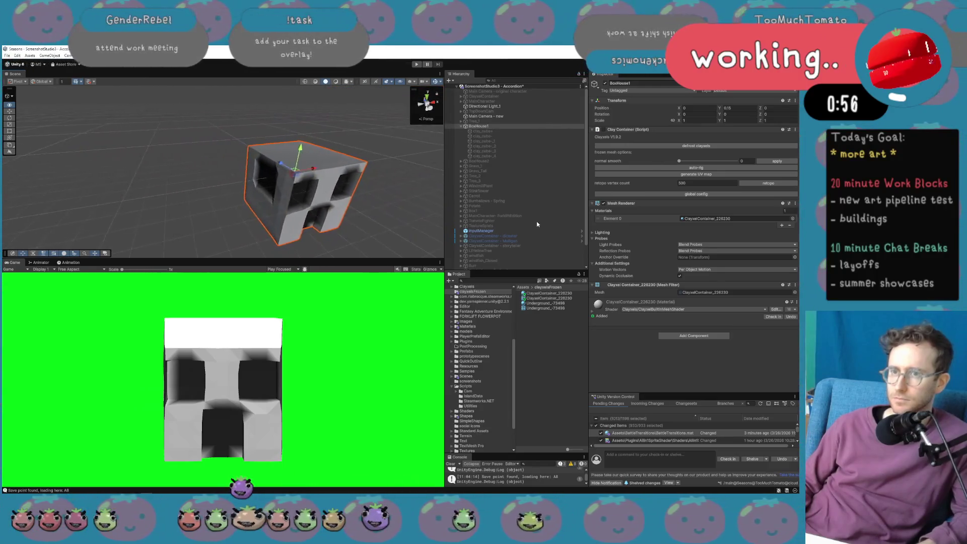
drag(537, 224, 443, 223)
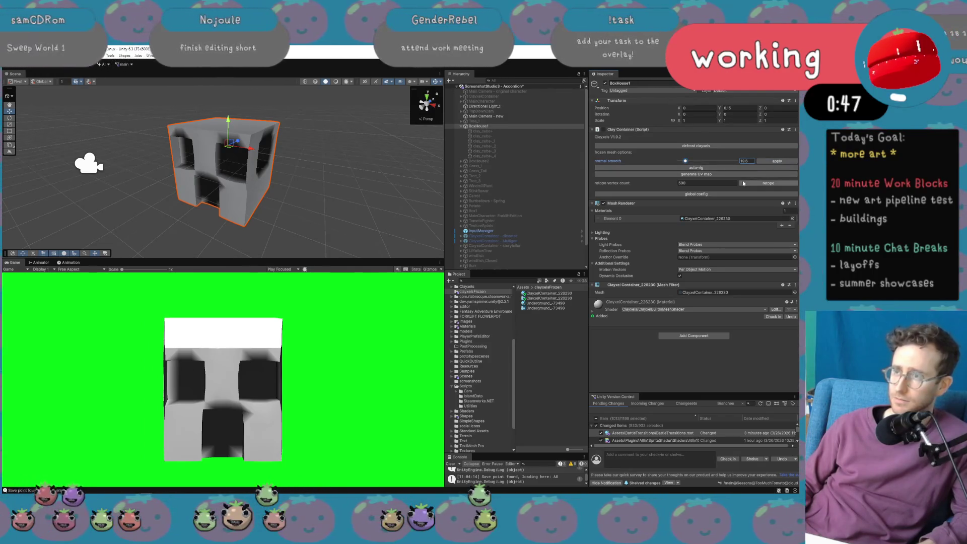
Retopologize the house mesh with a 400-vertex target.
text(400)
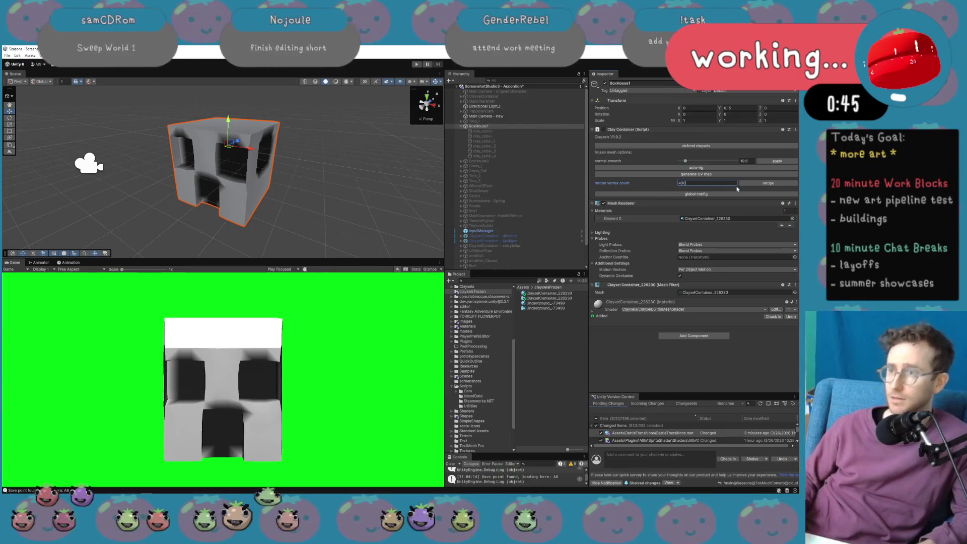
click(763, 184)
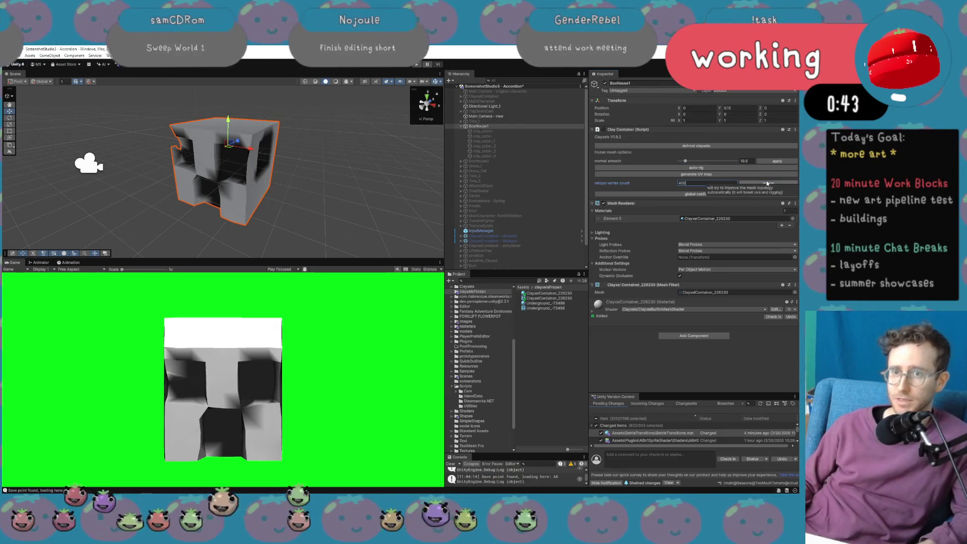
drag(369, 198, 484, 176)
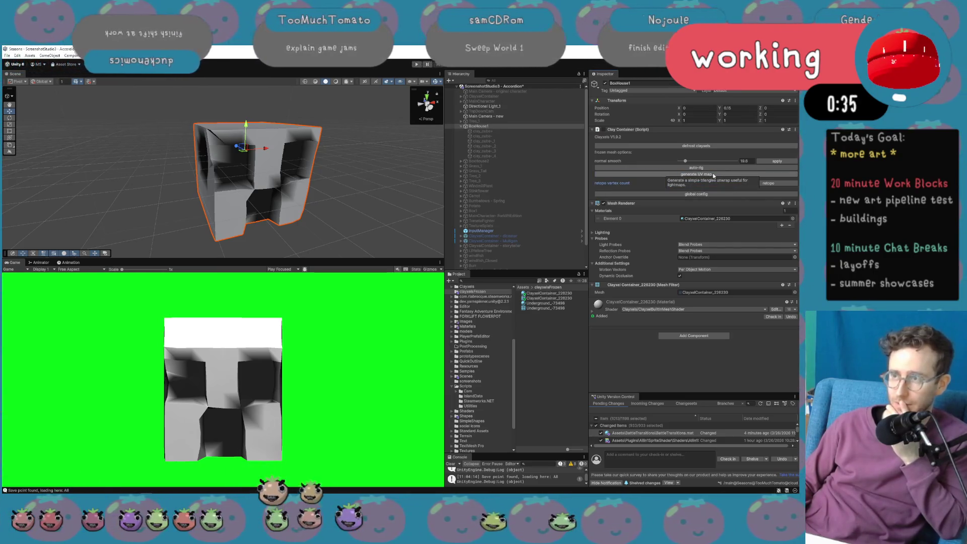
Generate a UV map for BoxHouse1 and check ClayxelContainer_226230: 2448 vertices, 816 triangles.
click(564, 293)
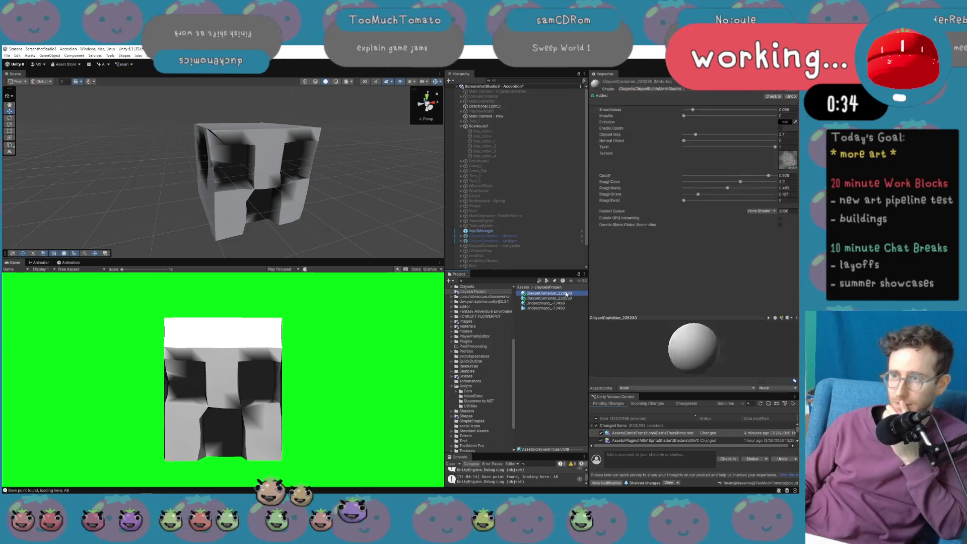
click(478, 126)
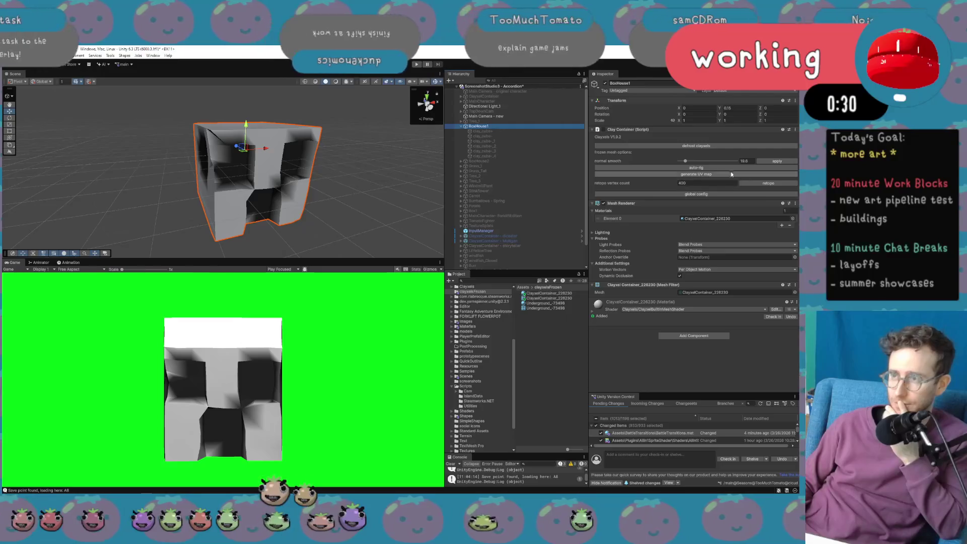
click(730, 174)
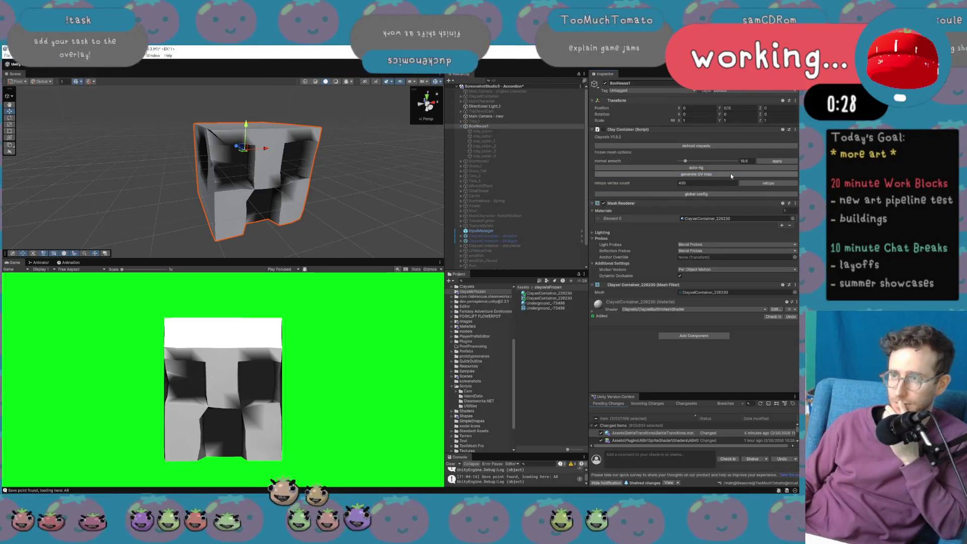
click(706, 195)
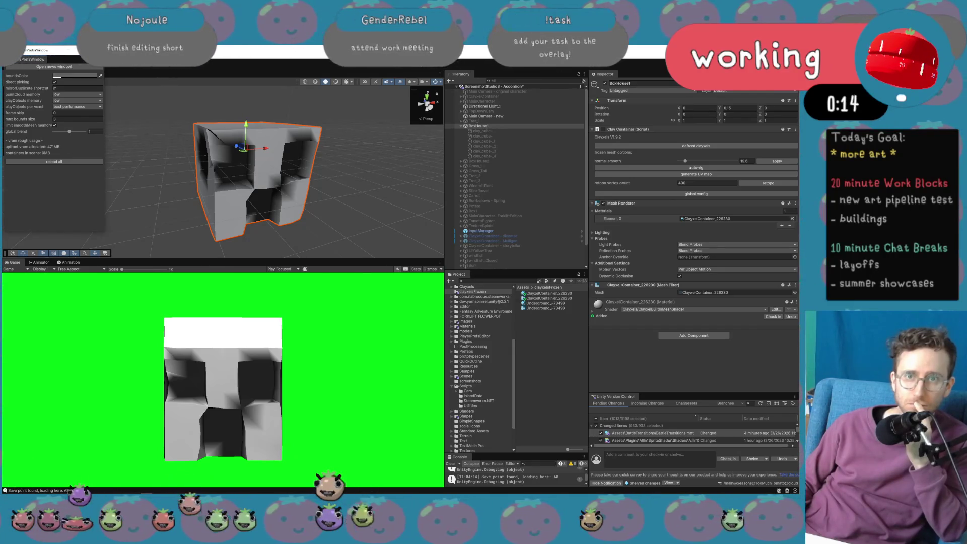
click(97, 50)
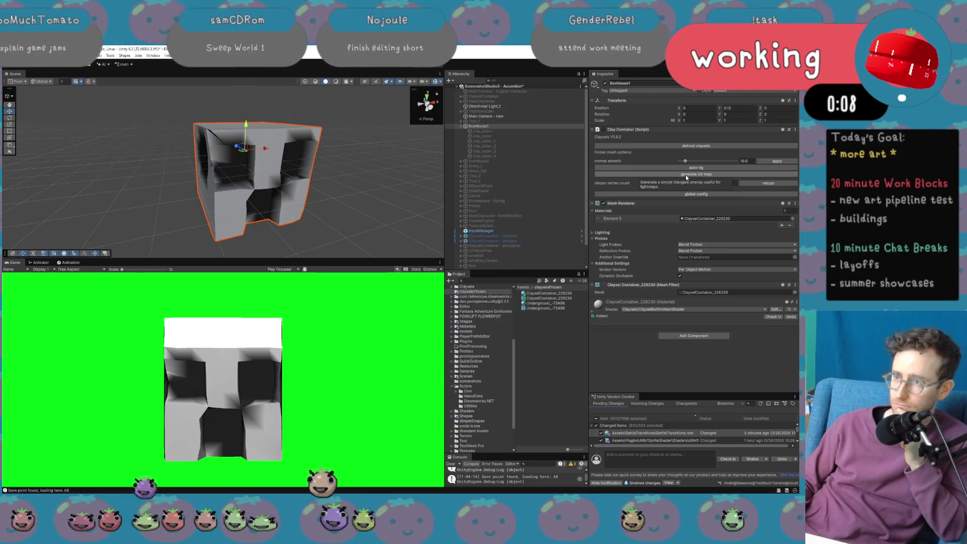
click(571, 298)
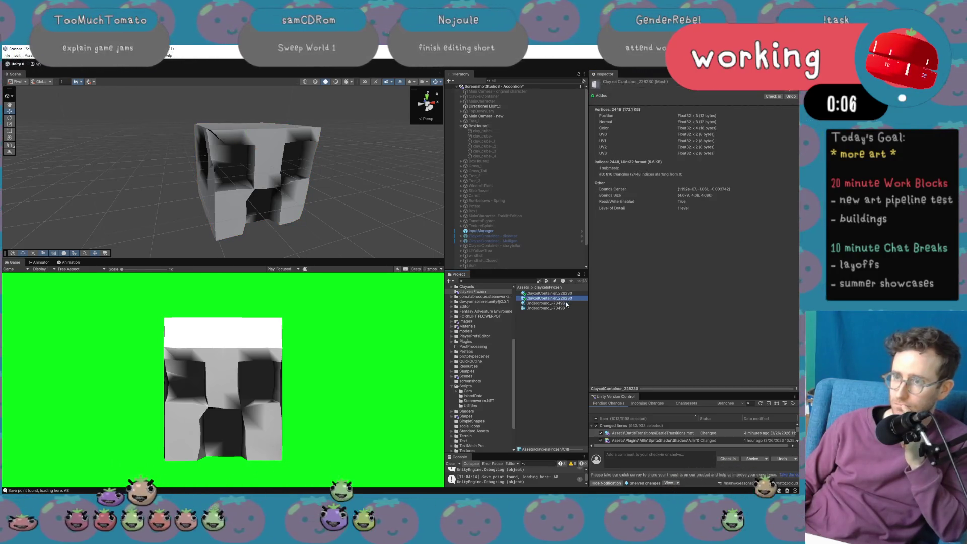
click(566, 297)
click(506, 126)
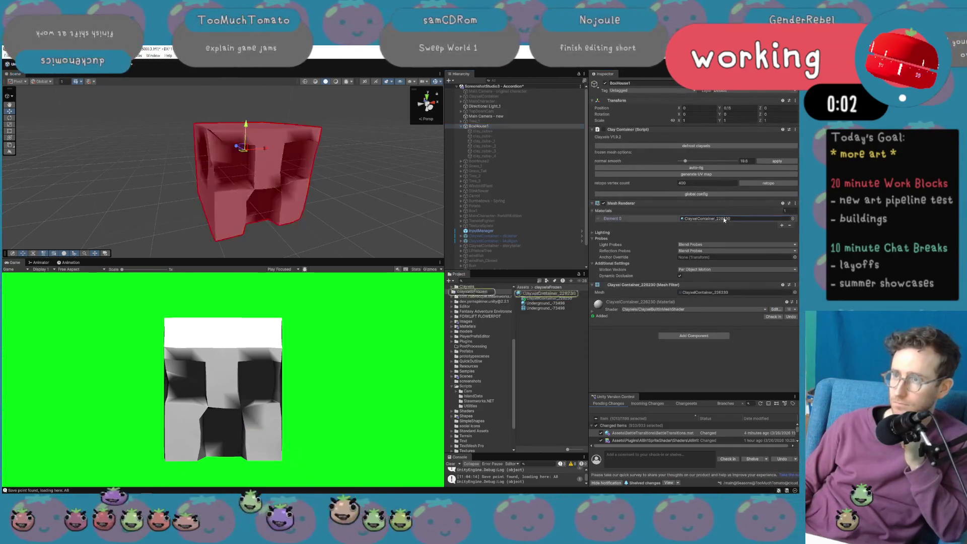
click(551, 298)
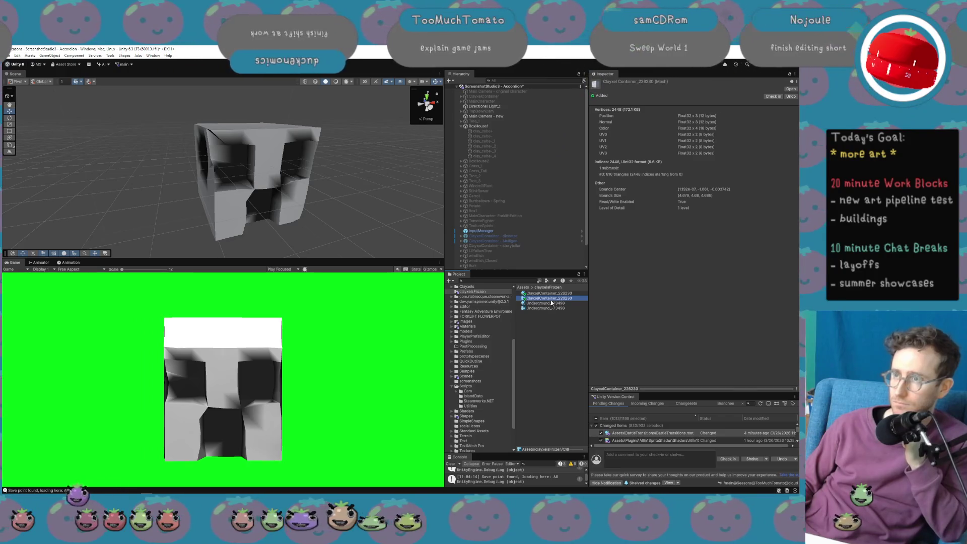
mouse_move(551, 300)
mouse_down()
mouse_move(363, 222)
mouse_move(352, 201)
mouse_move(363, 238)
mouse_up()
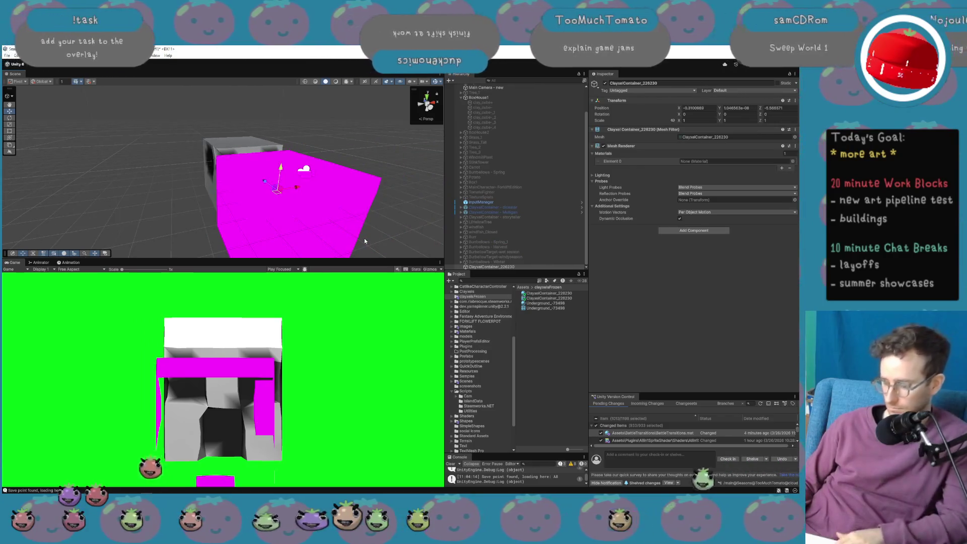
key(ctrl+z)
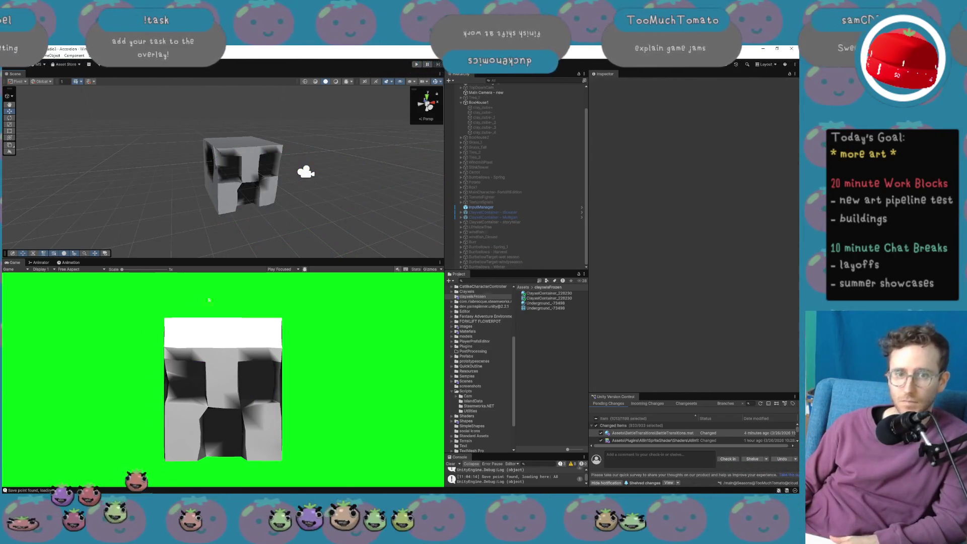
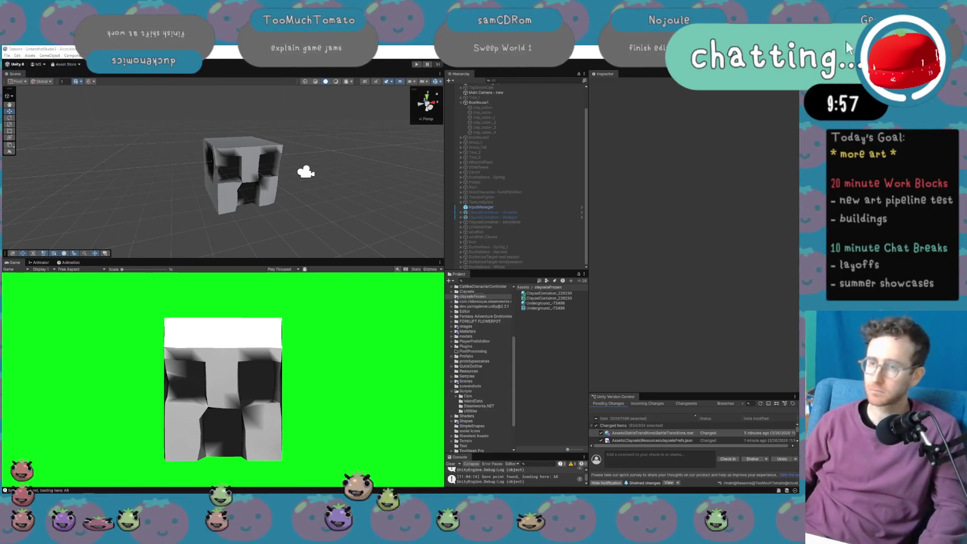
Show the frozen ClayxelContainer mesh in File Explorer, then launch Blender from the Start search.
right_click(562, 299)
click(586, 307)
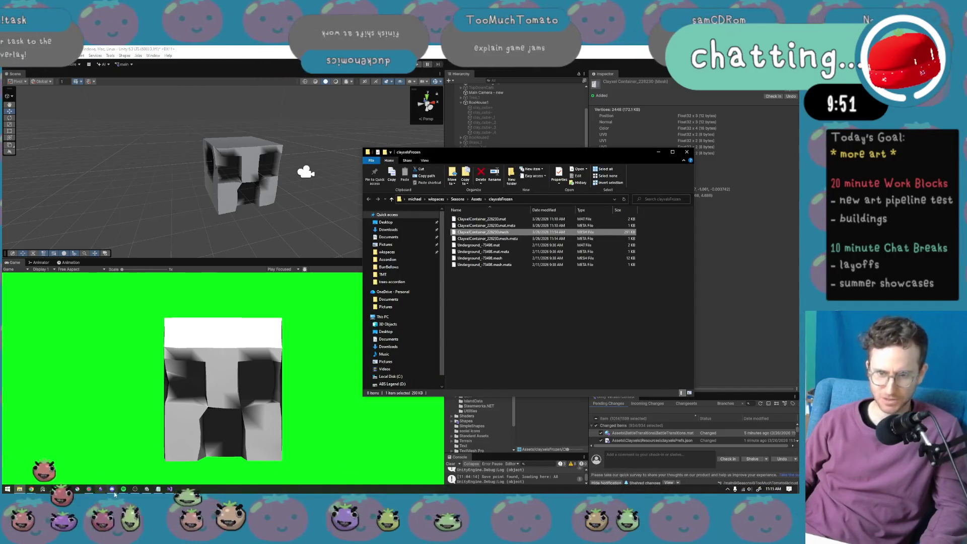
click(8, 489)
text(blender)
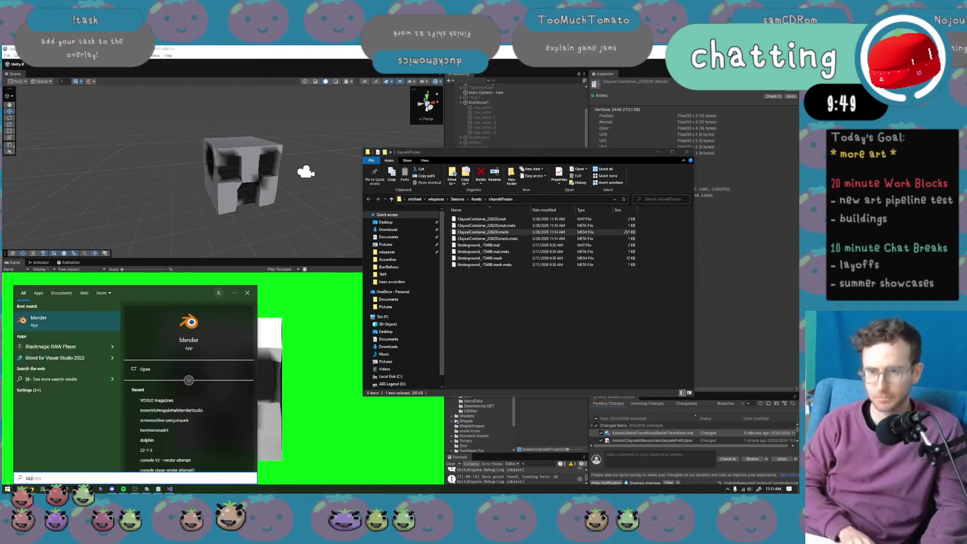
key(Return)
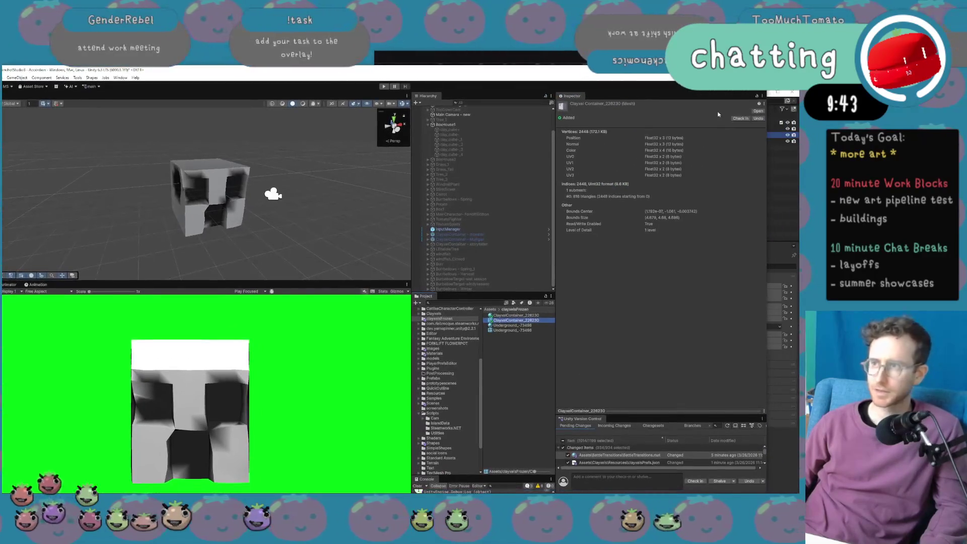
drag(768, 137, 298, 137)
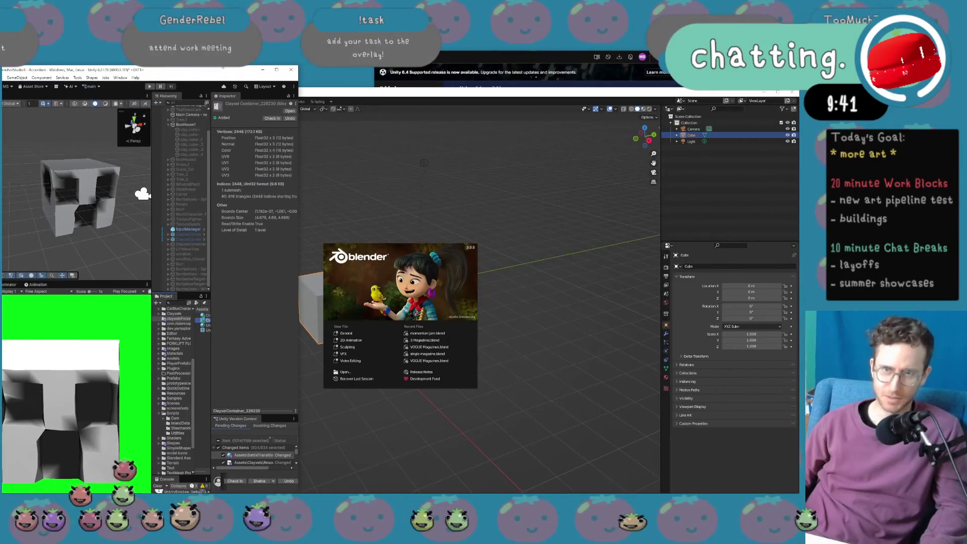
Dismiss Blender's splash screen and delete the default cube, keeping the camera and light.
mouse_move(221, 84)
mouse_down()
mouse_move(229, 127)
mouse_move(446, 98)
mouse_move(735, 99)
mouse_move(722, 99)
mouse_up()
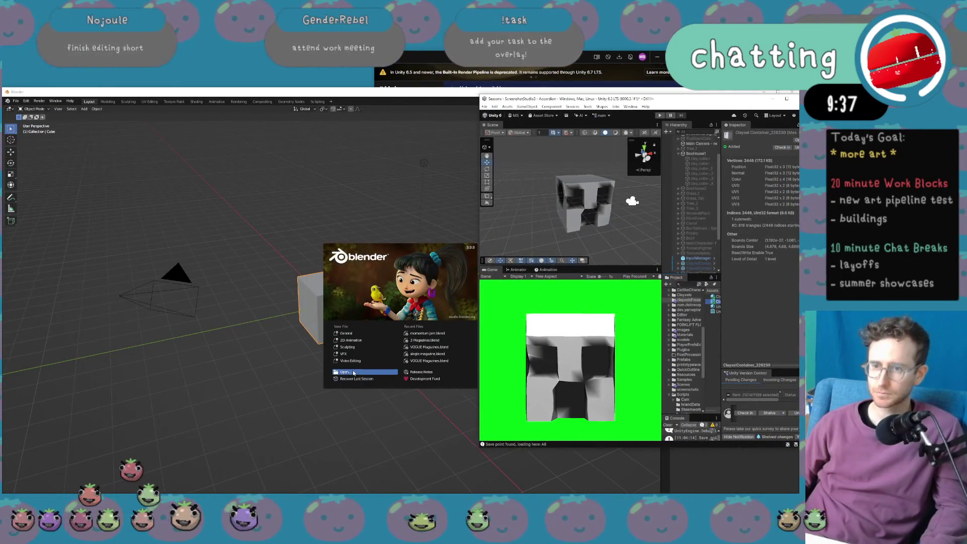
click(275, 373)
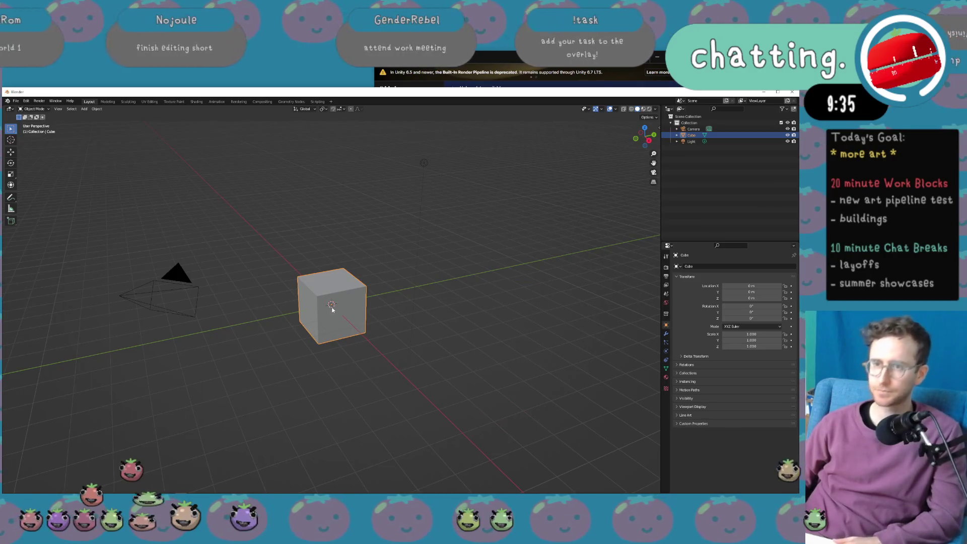
key(Delete)
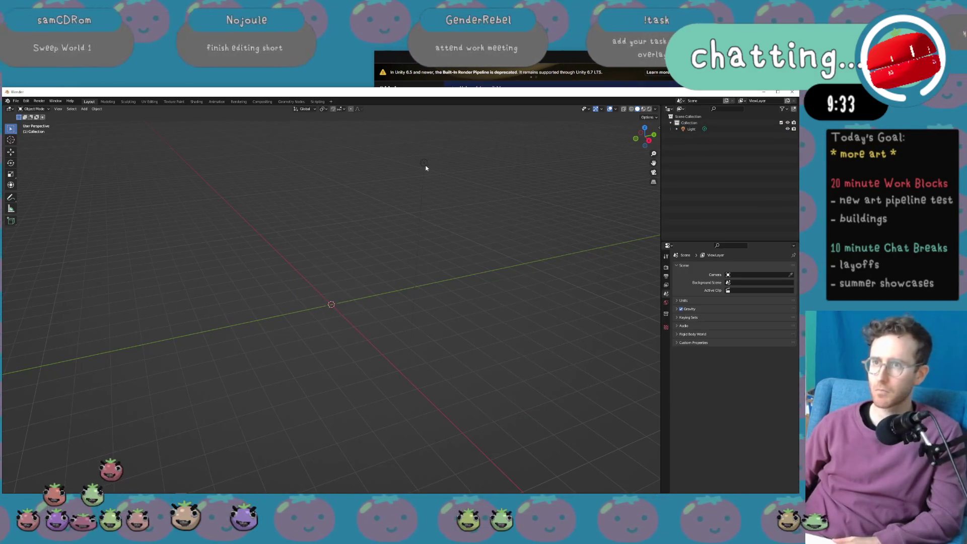
click(430, 200)
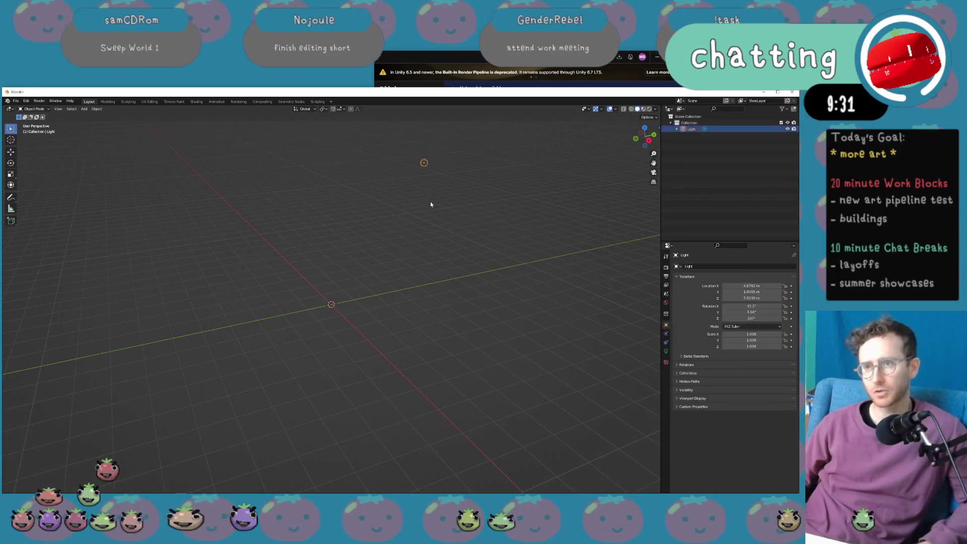
key(alt+Tab)
click(326, 291)
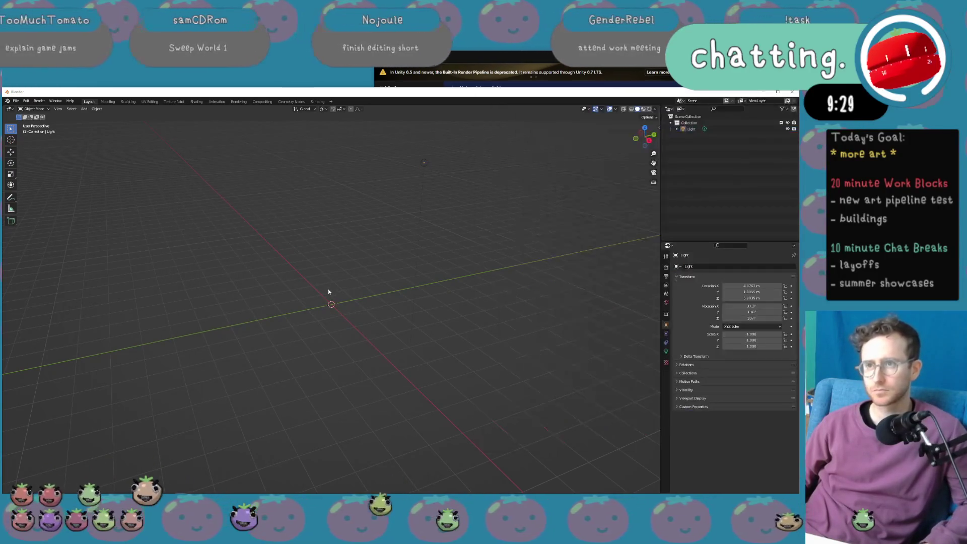
key(ctrl+z)
Try dragging the frozen .mesh file from the clayxelsFrozen folder into the Blender scene.
key(alt+Tab)
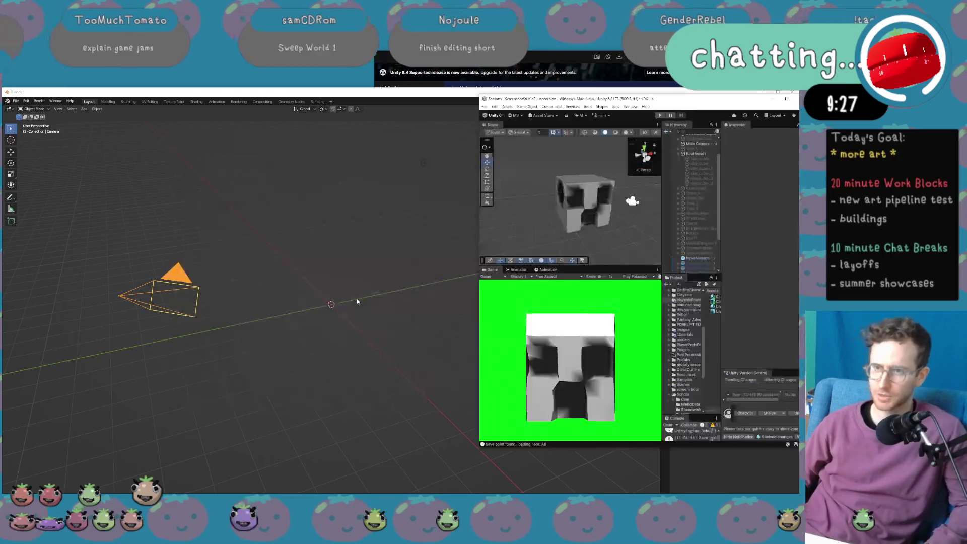
key(alt+Tab)
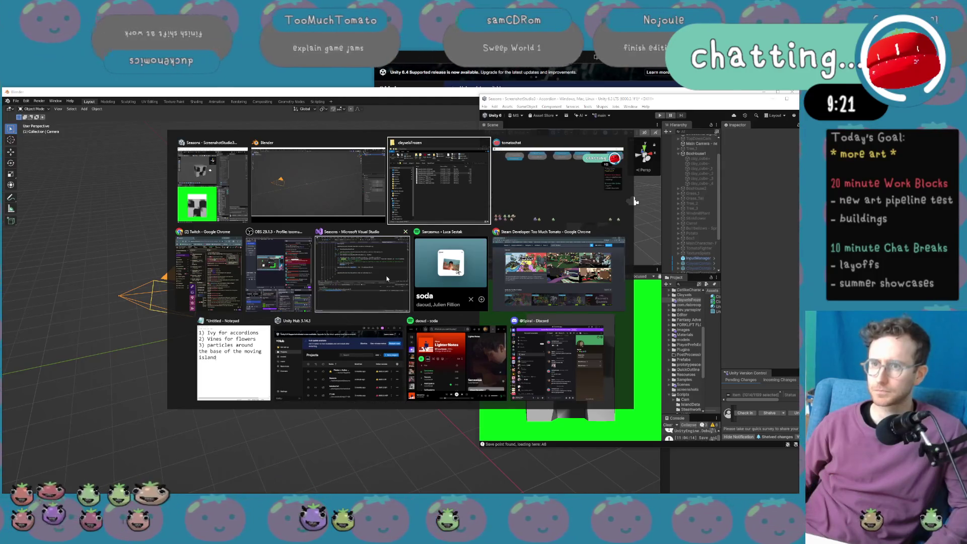
click(438, 181)
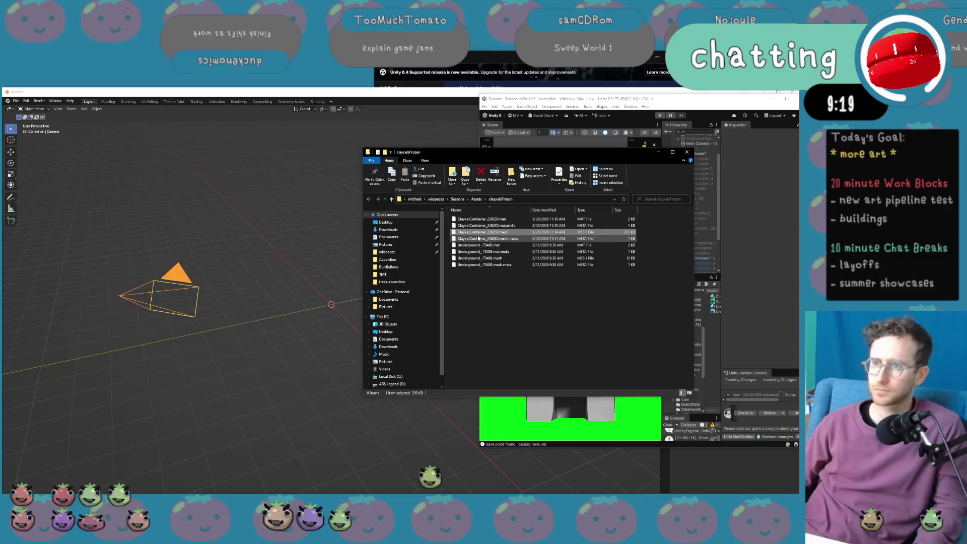
drag(478, 233, 253, 282)
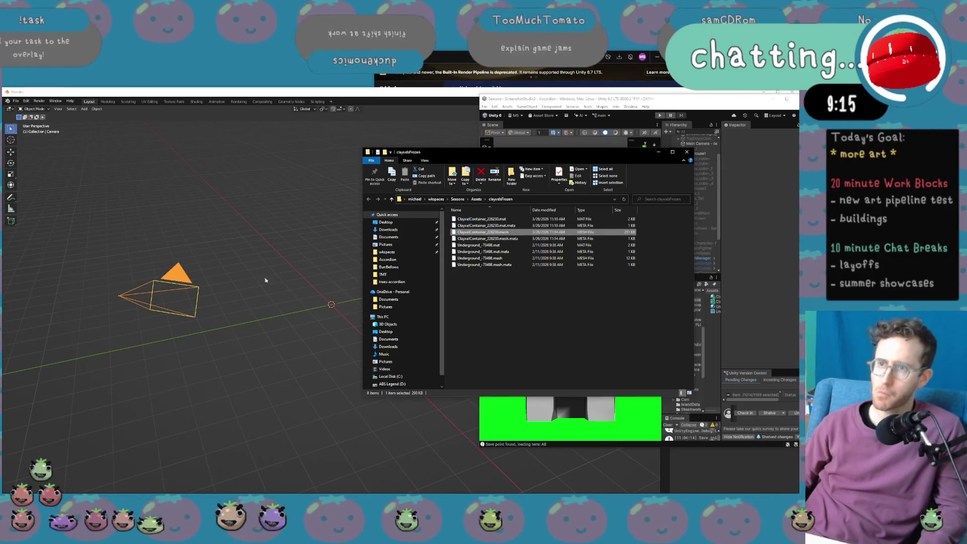
drag(528, 156, 602, 190)
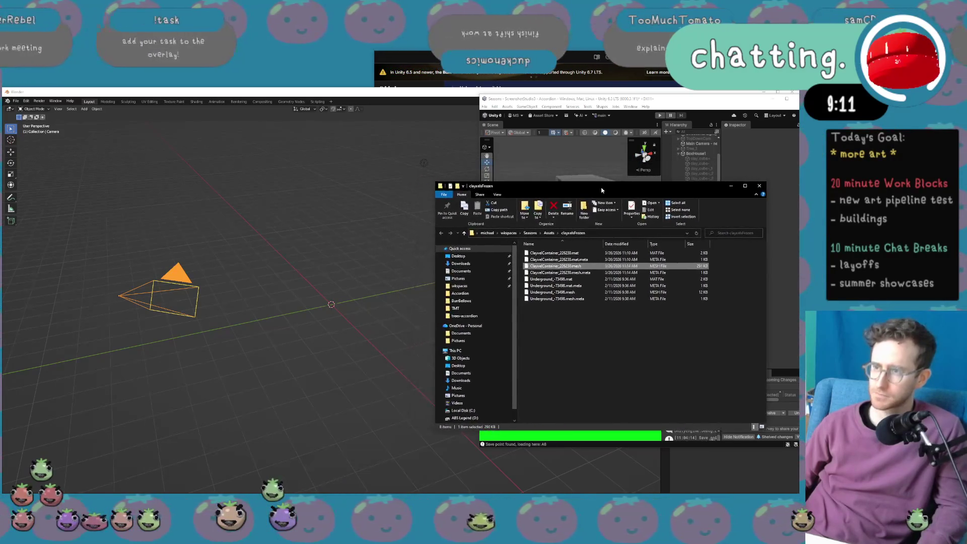
Check Blender's import formats, then quit Blender without saving.
click(16, 101)
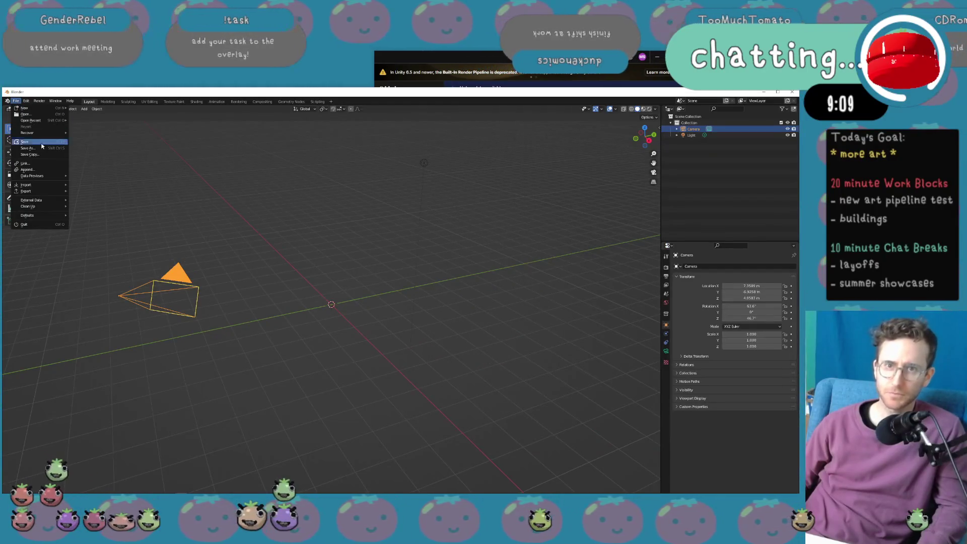
mouse_move(42, 187)
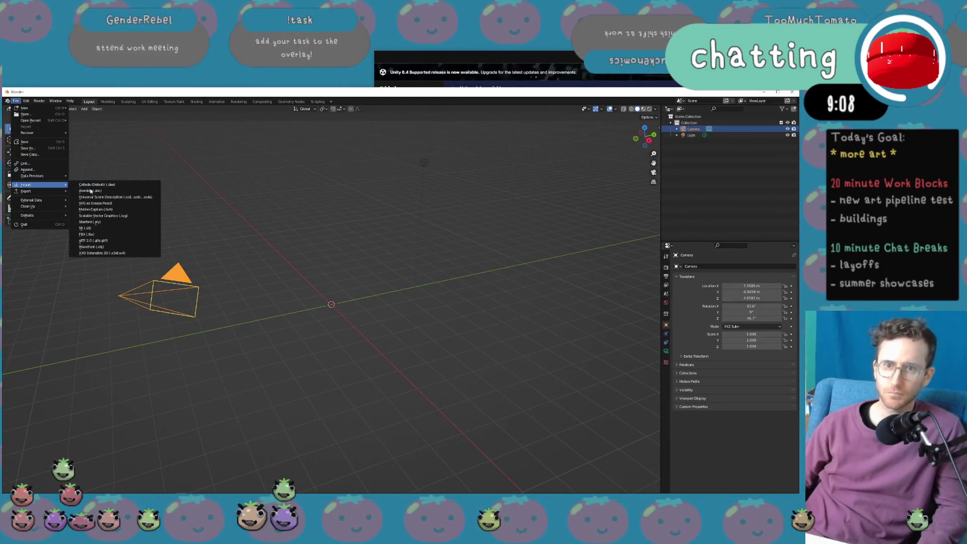
click(134, 243)
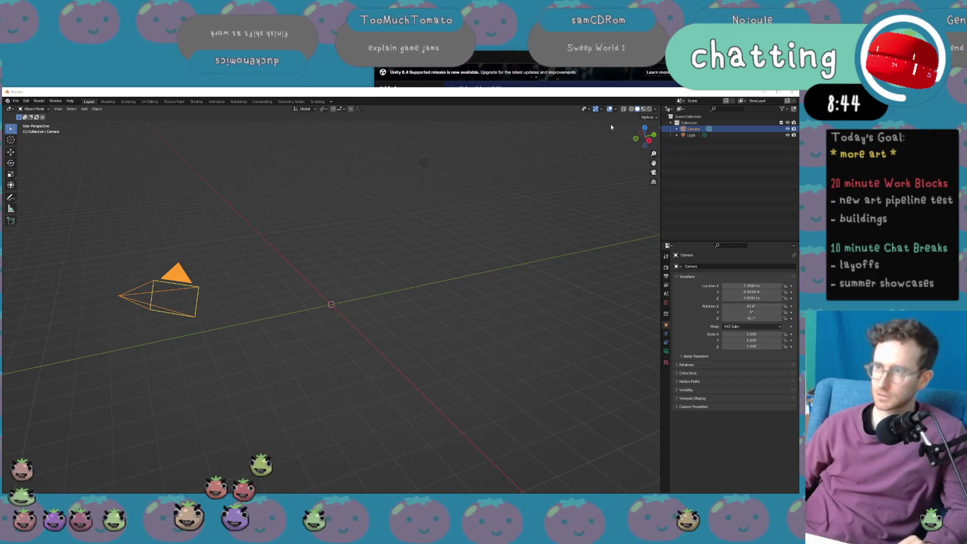
click(798, 92)
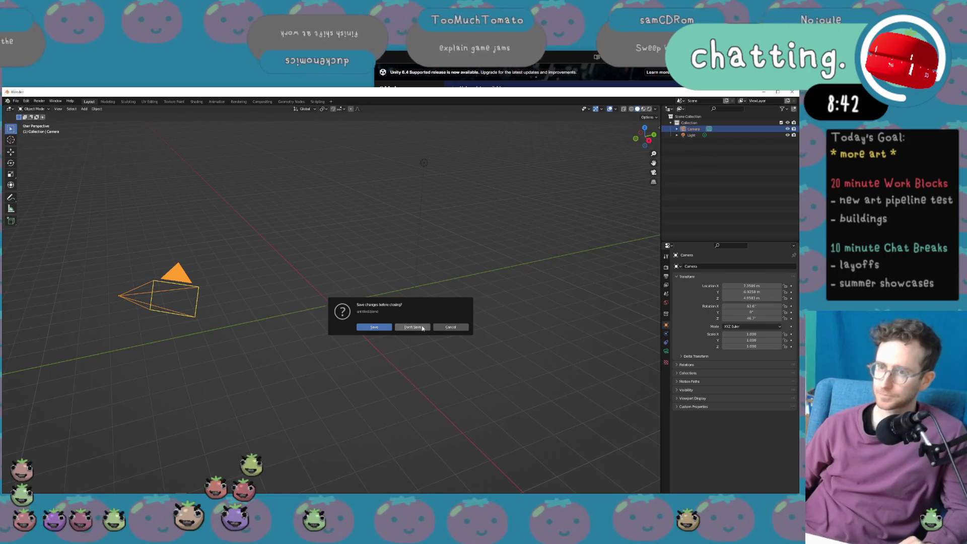
click(412, 327)
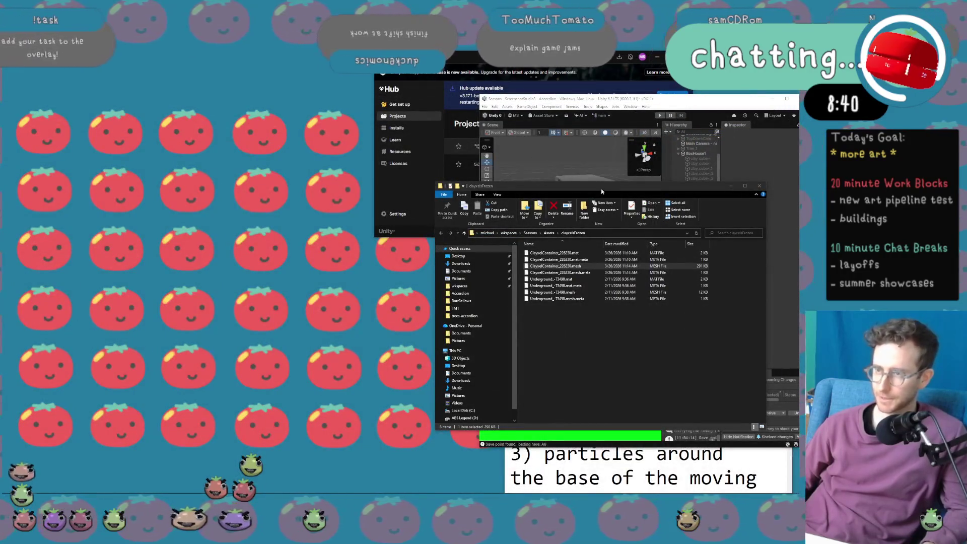
Maximize Unity and select the ClayxelContainer material, leaving its texture and emission unchanged.
drag(601, 192, 220, 150)
drag(718, 99, 580, 109)
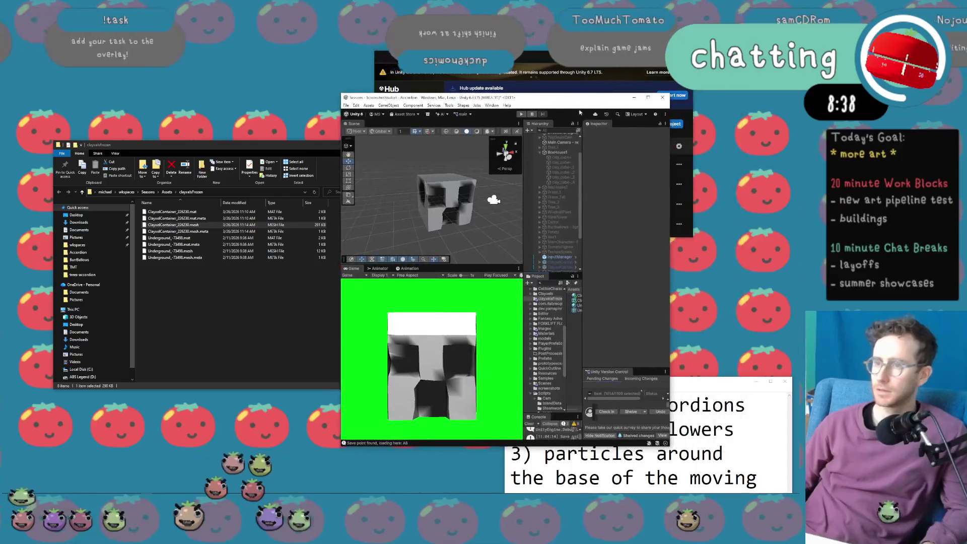
click(653, 97)
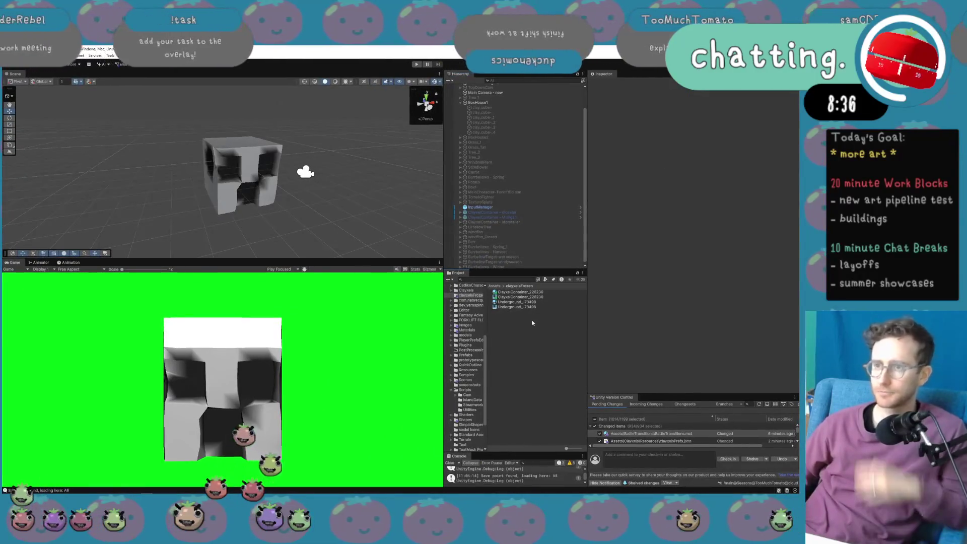
click(527, 293)
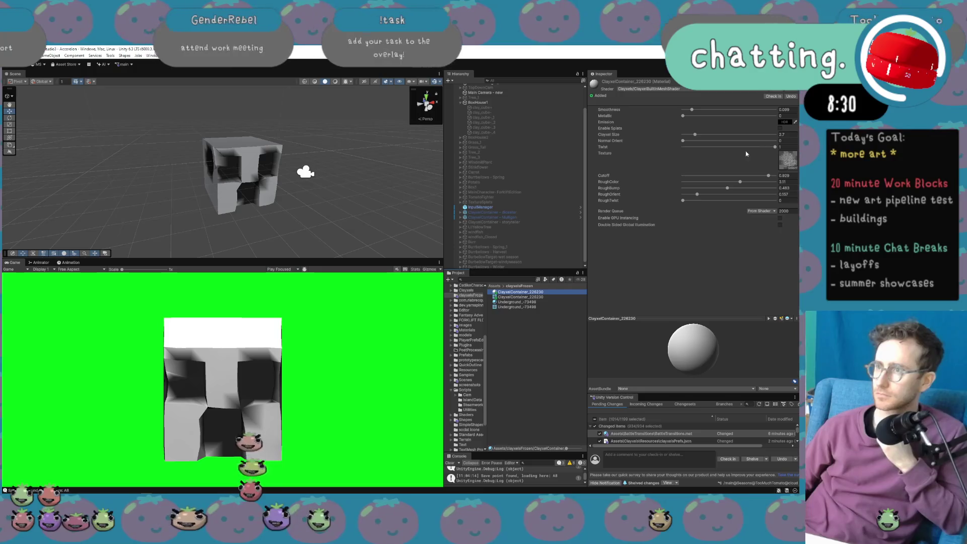
click(789, 167)
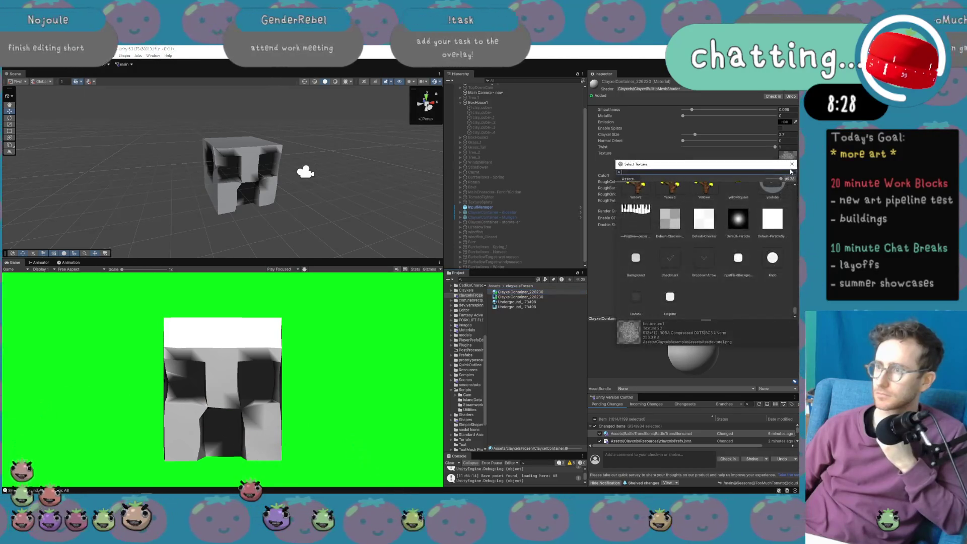
click(791, 164)
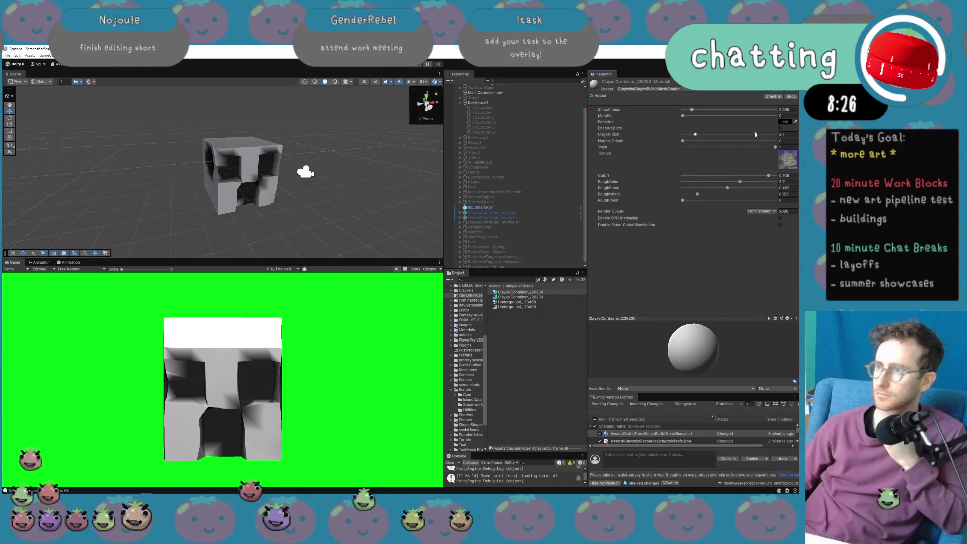
click(784, 124)
click(796, 122)
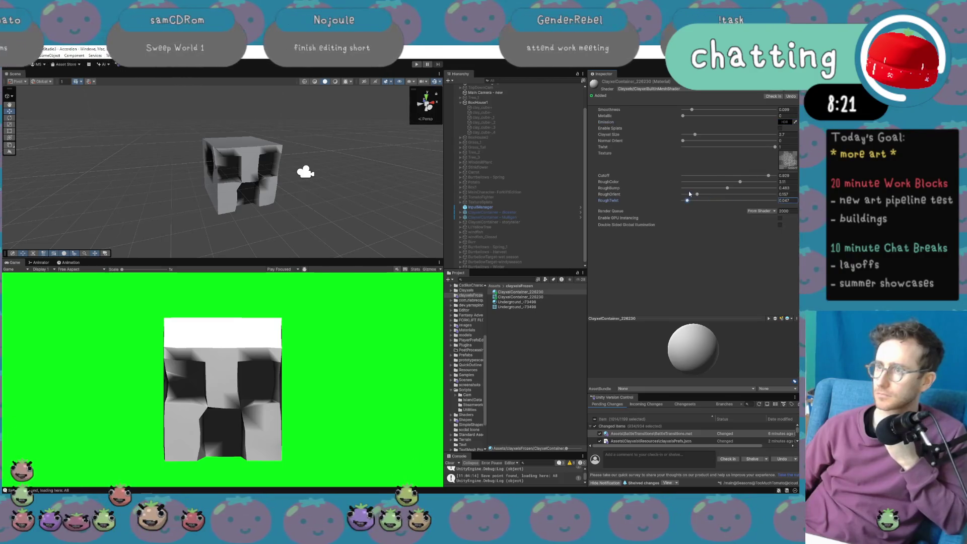
Raise RoughOrient, lower Cutoff, set Normal Orient 0.084, reduce Twist, Smoothness 0.209, Clayxel Size 0.1.
drag(697, 194, 719, 195)
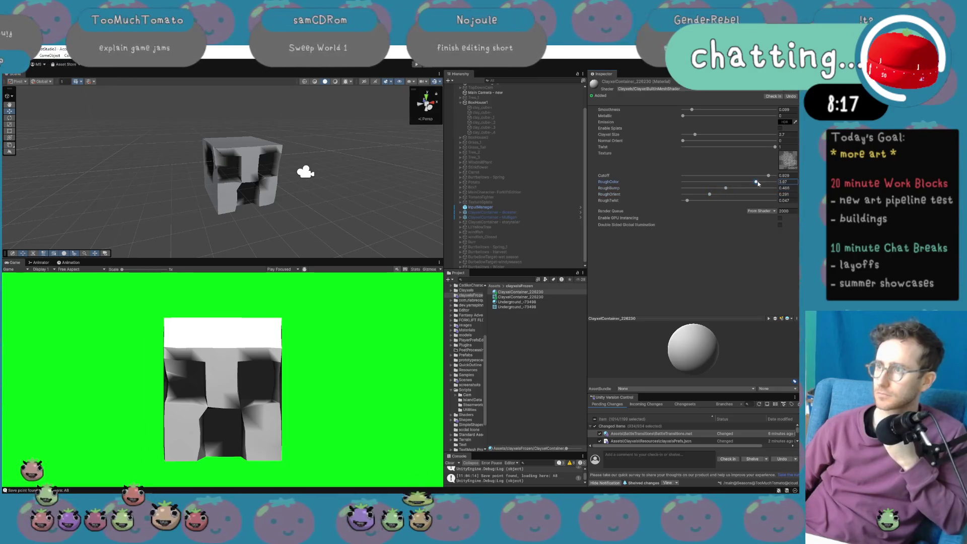
drag(768, 175, 751, 177)
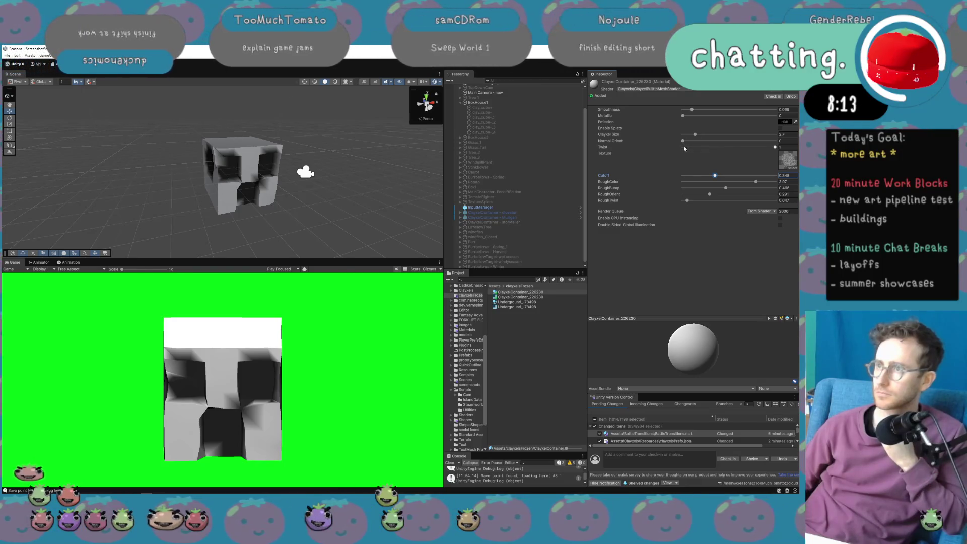
drag(684, 141, 690, 141)
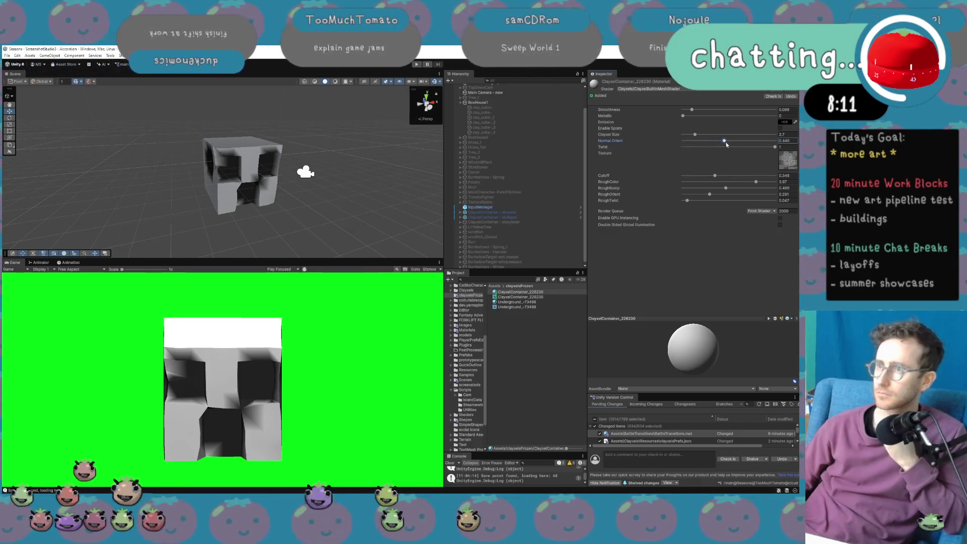
drag(774, 148, 682, 147)
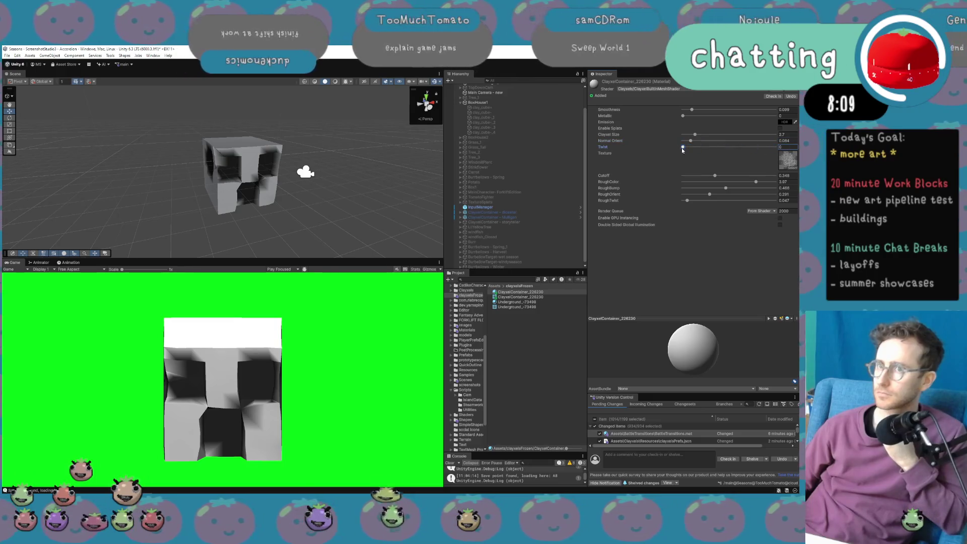
mouse_move(697, 112)
mouse_down()
mouse_move(723, 116)
mouse_move(679, 115)
mouse_up()
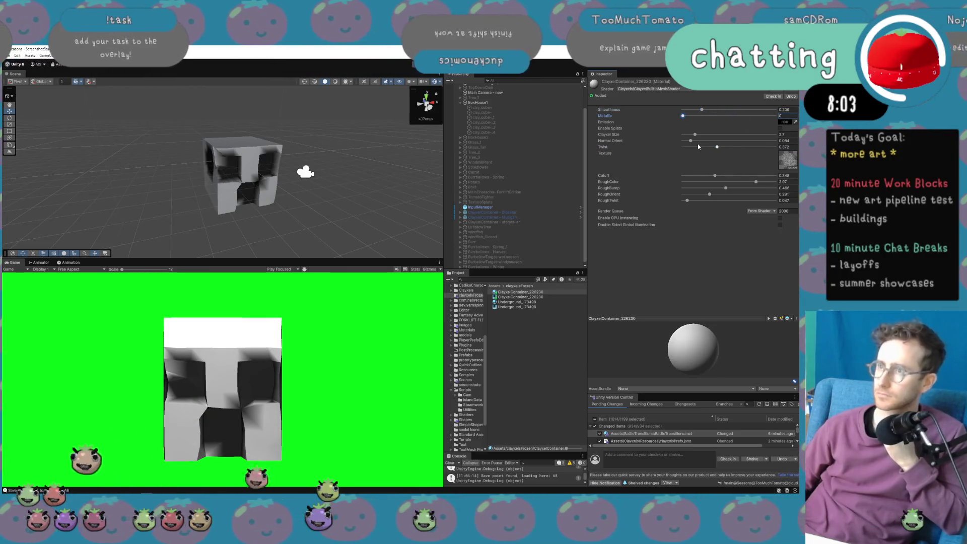
drag(708, 135, 682, 135)
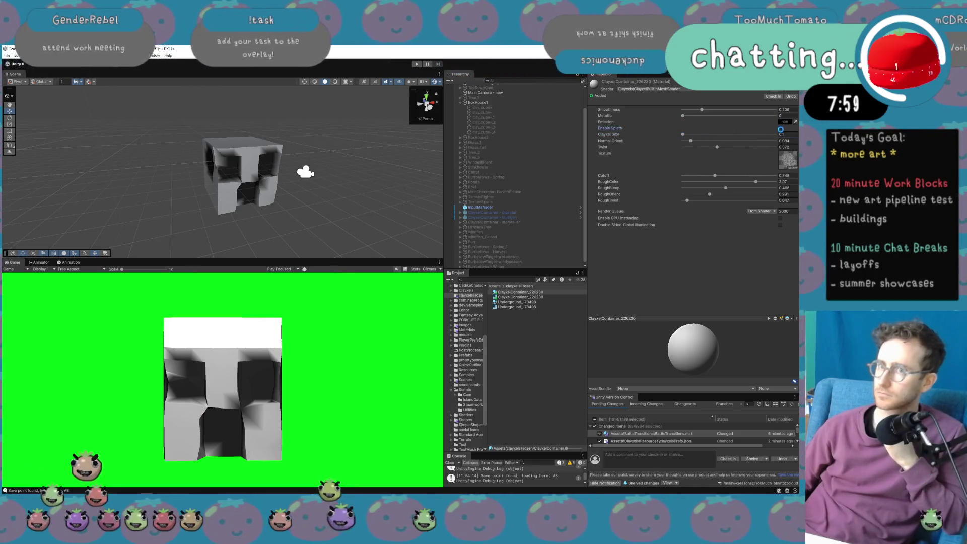
Enable Splats, nudge Smoothness up, greatly enlarge Clayxel Size, set Cutoff about 0.45, then select the house.
click(780, 129)
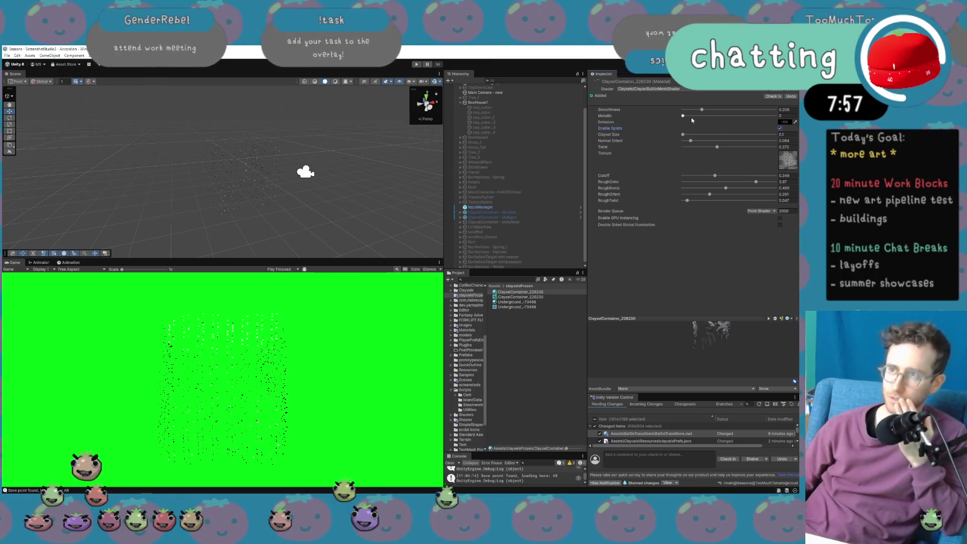
drag(703, 111, 720, 111)
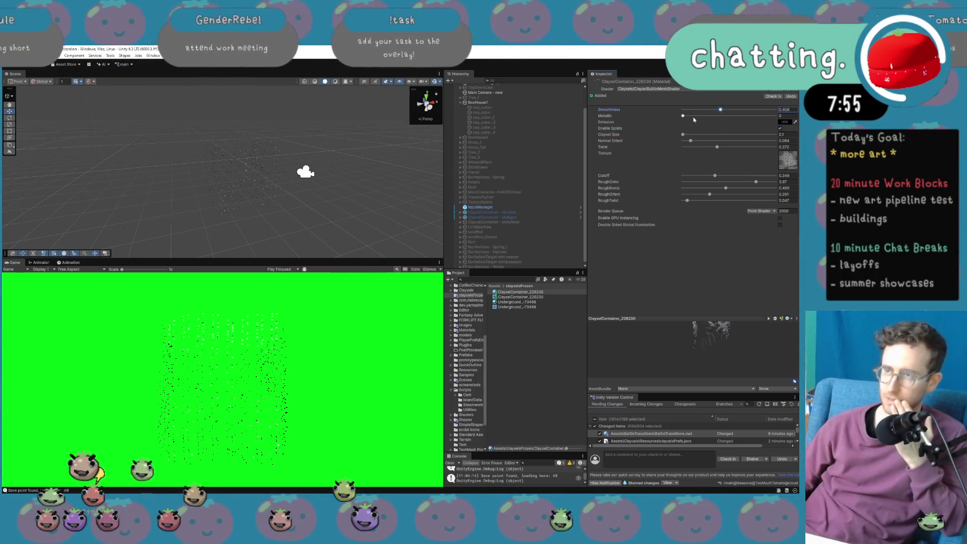
mouse_move(688, 136)
mouse_down()
mouse_move(688, 145)
mouse_move(746, 153)
mouse_up()
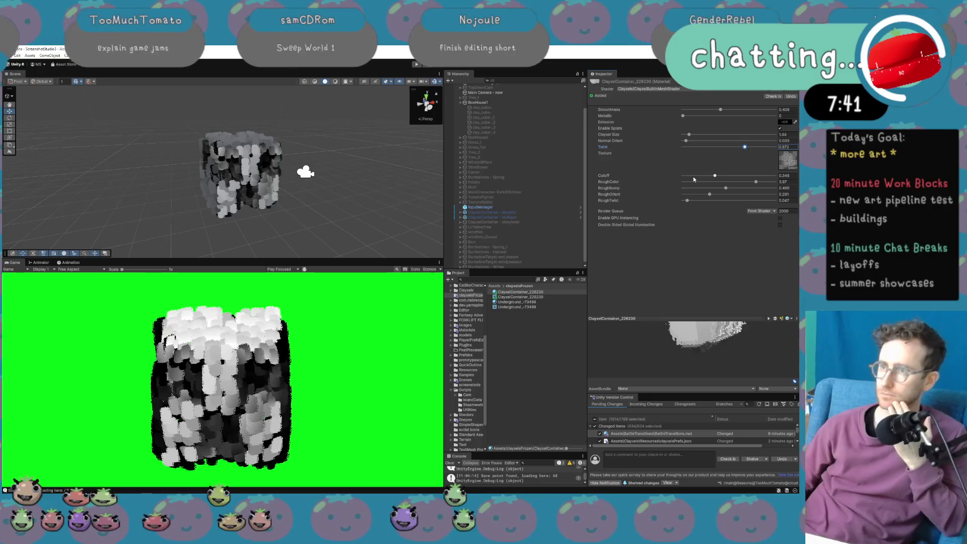
mouse_move(715, 176)
mouse_down()
mouse_move(758, 175)
mouse_move(725, 178)
mouse_up()
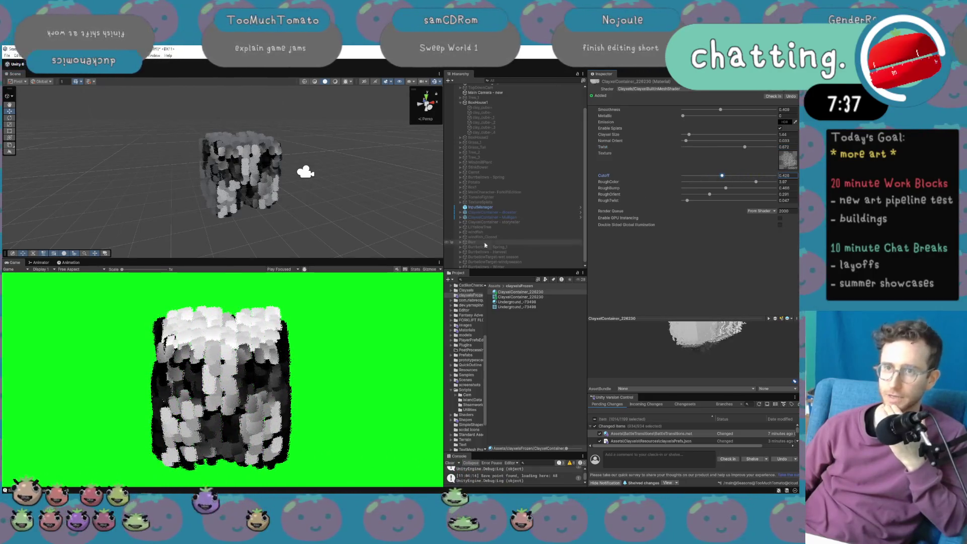
click(255, 174)
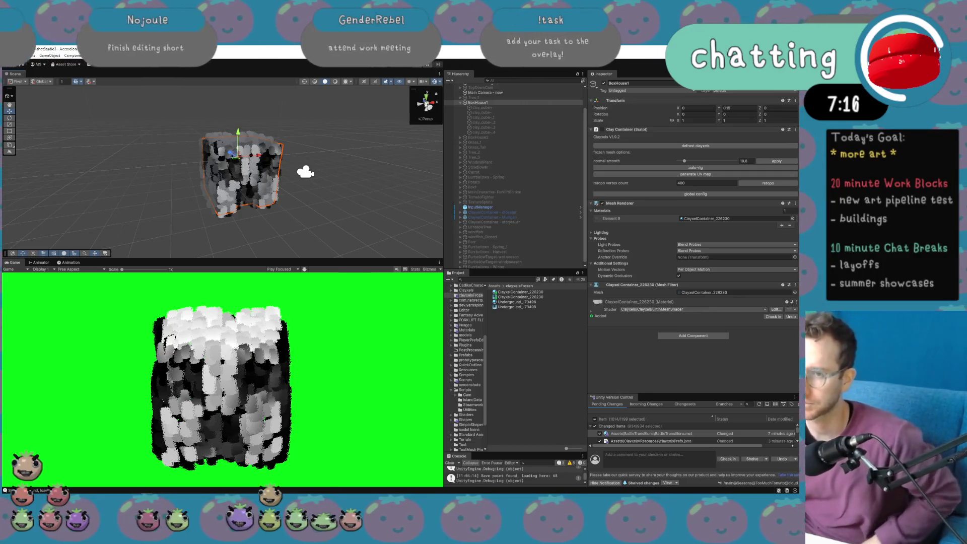
Rotate the BoxHouse1 clay house about its vertical axis.
key(e)
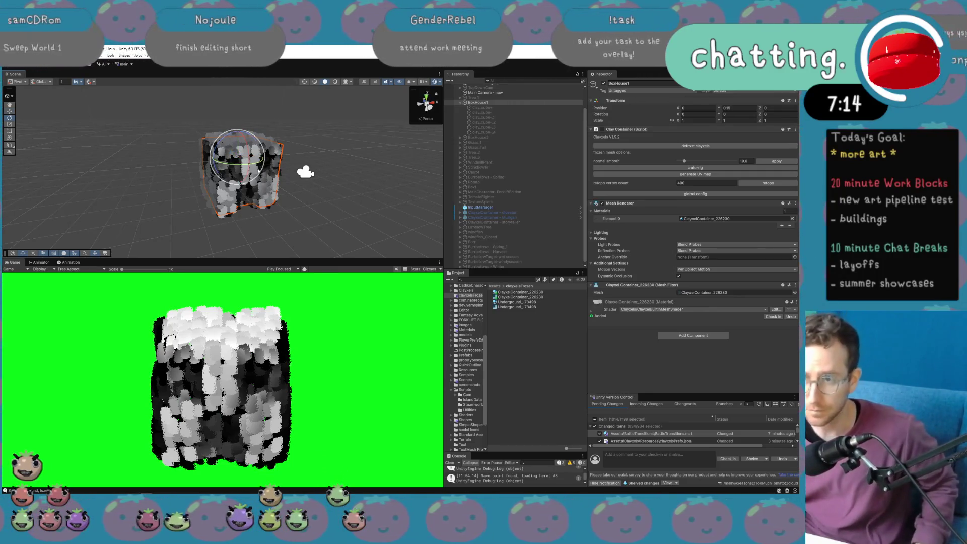
drag(237, 165, 262, 174)
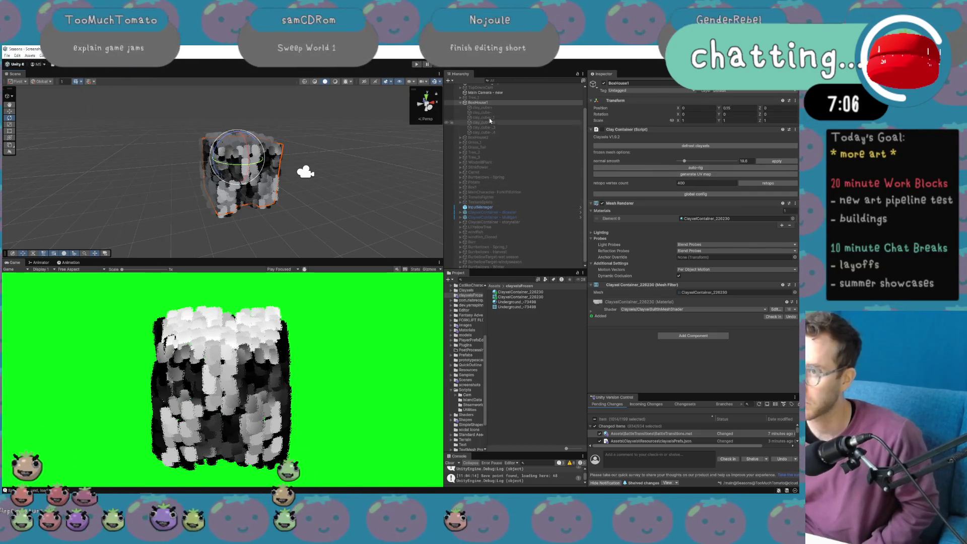
click(487, 103)
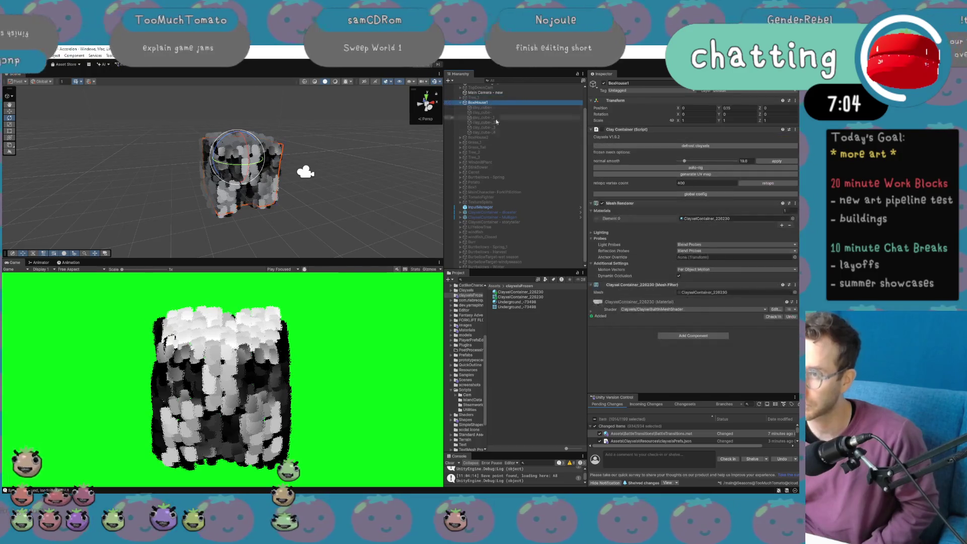
scroll(542, 232, up, 2)
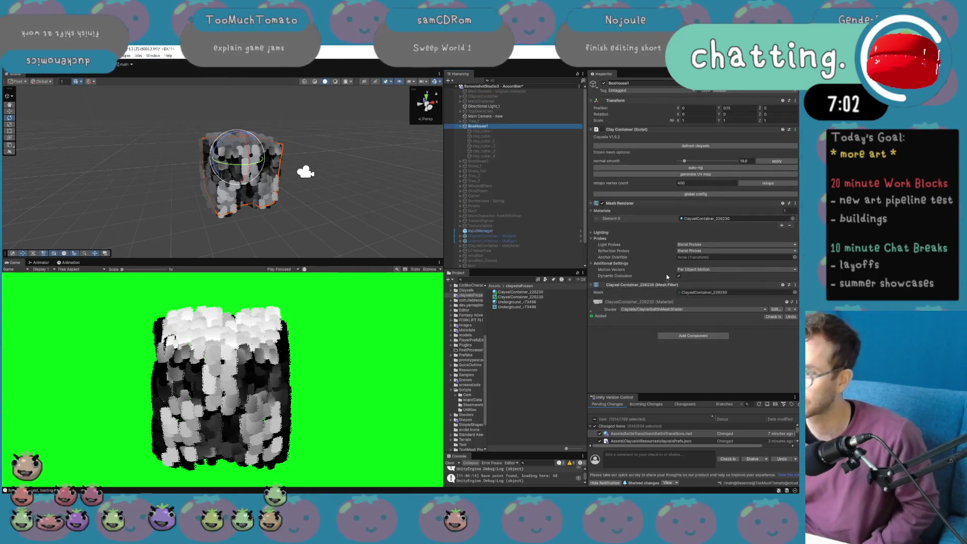
Retopologize BoxHouse1's mesh at 183 vertices and select its Element 0 clay material.
drag(659, 183, 639, 186)
click(774, 184)
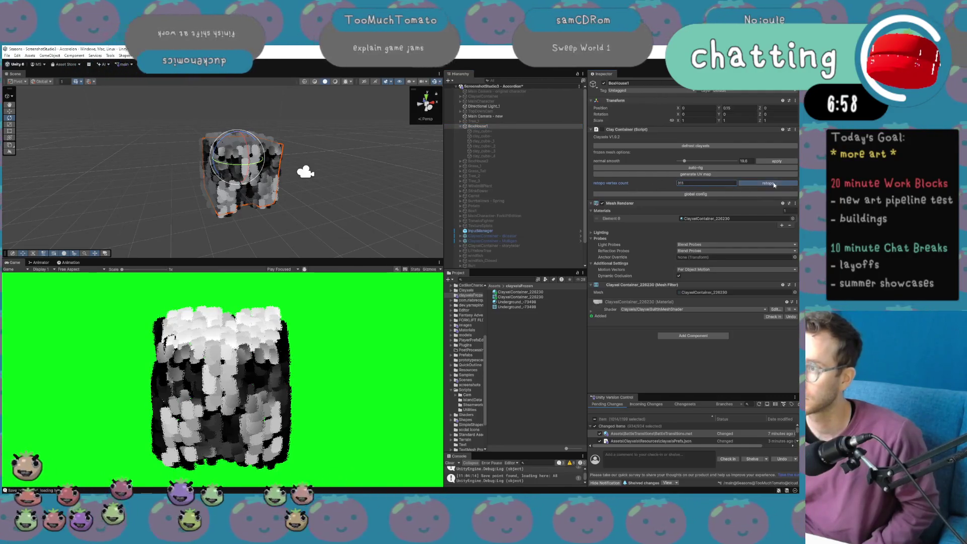
drag(655, 184, 628, 186)
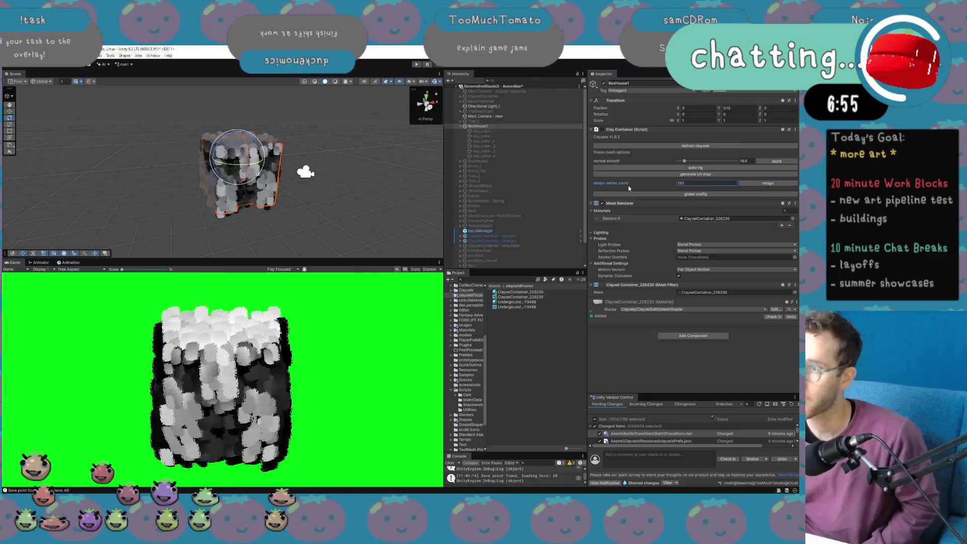
click(765, 184)
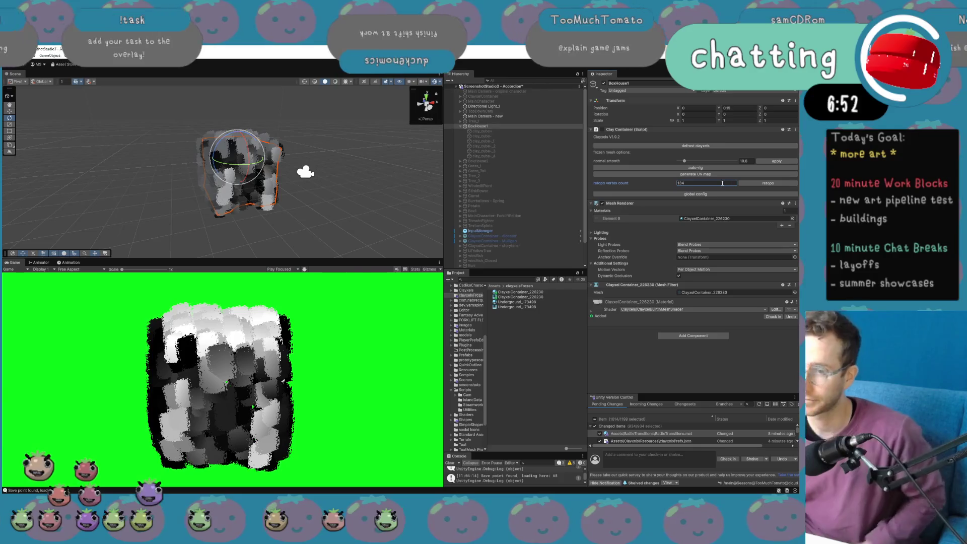
key(ctrl+z)
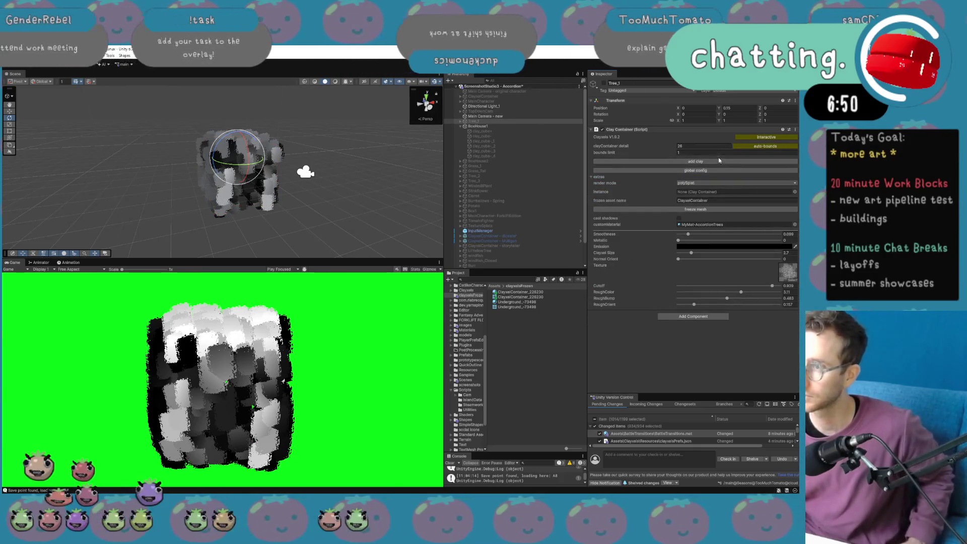
click(498, 127)
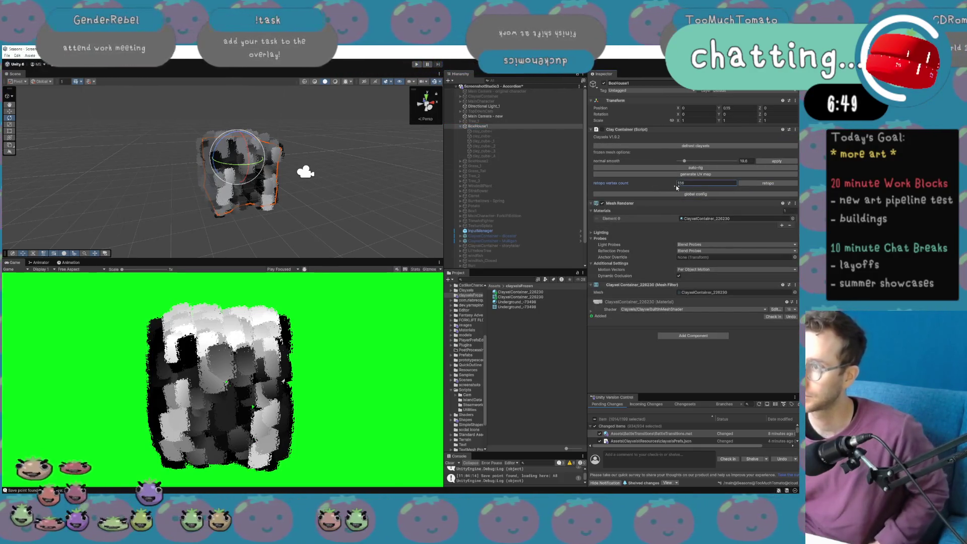
key(BackSpace)
text(3)
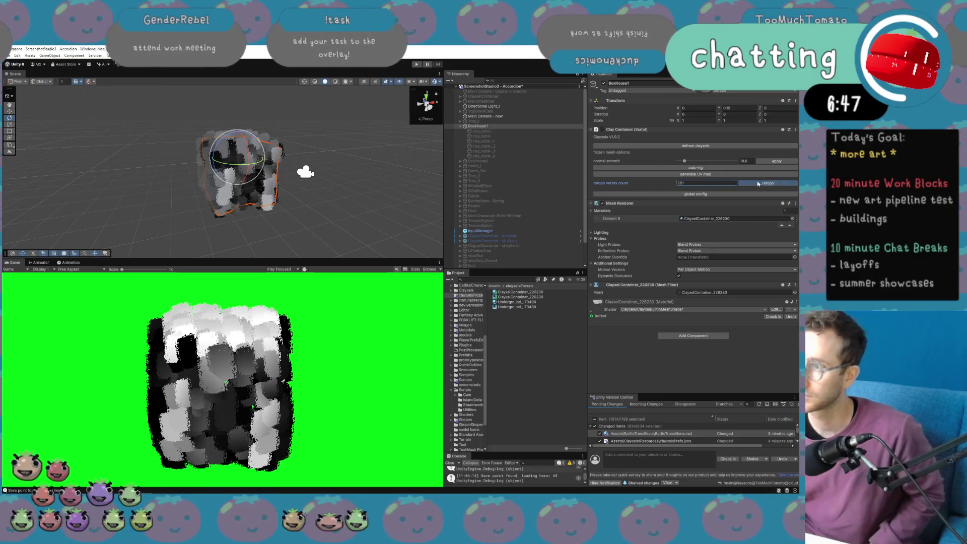
click(758, 181)
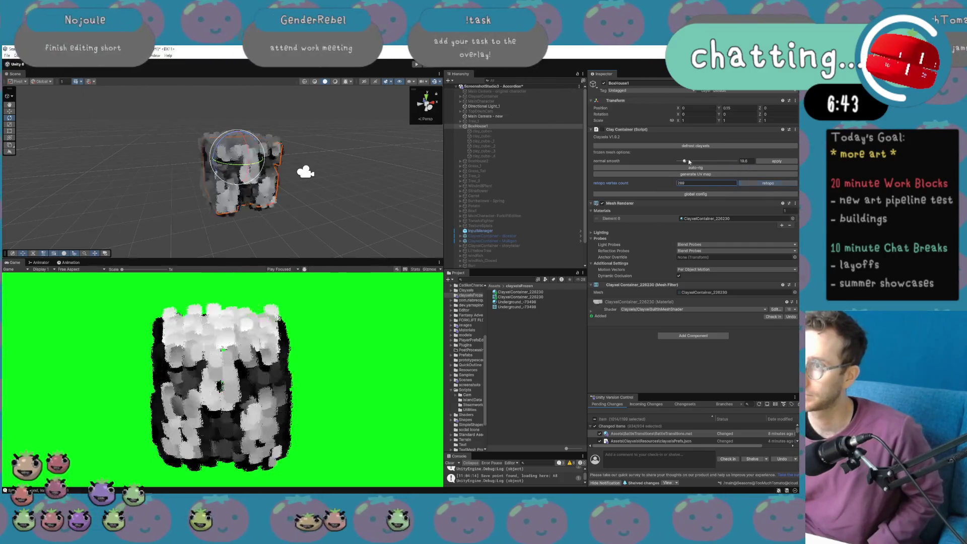
click(719, 218)
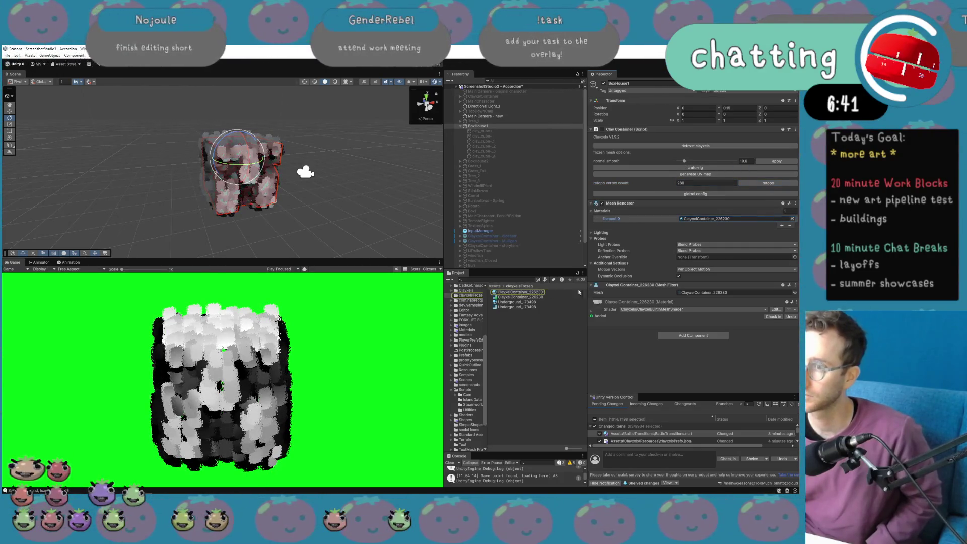
click(519, 292)
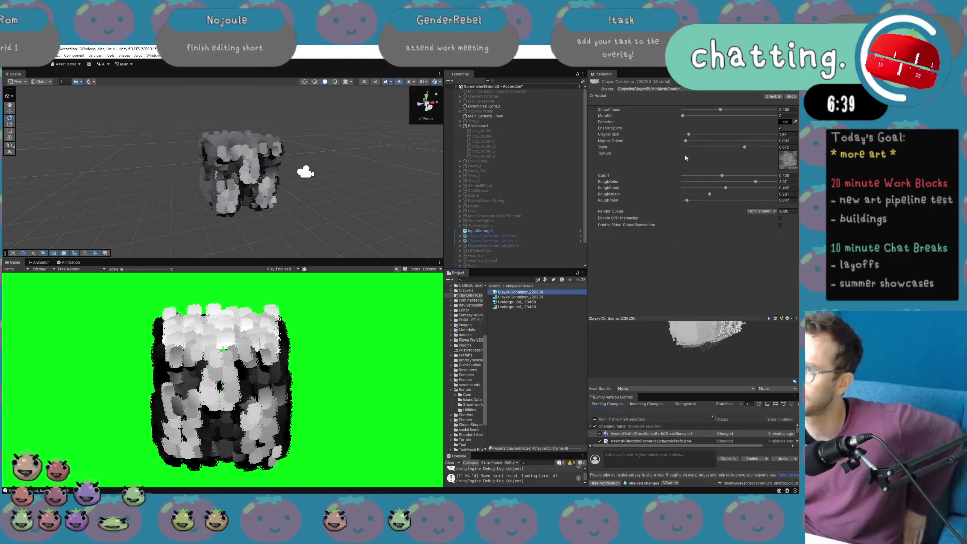
Set Clayxel Size about 1.98, Cutoff 0.71, add RoughTwist, Normal Orient 0, adjust Twist; open shader in Visual Studio.
mouse_move(688, 134)
mouse_down()
mouse_move(697, 133)
mouse_move(689, 136)
mouse_up()
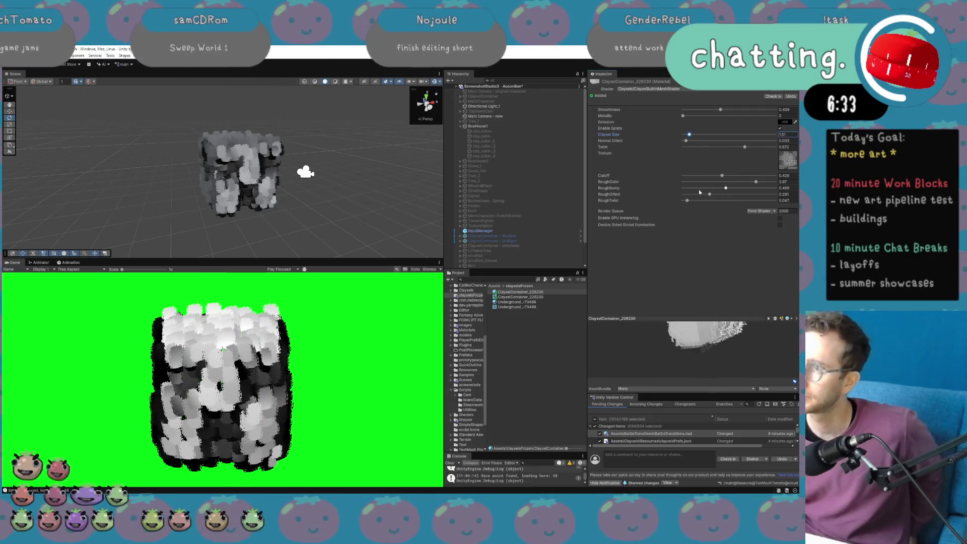
mouse_move(726, 177)
mouse_down()
mouse_move(767, 182)
mouse_move(709, 191)
mouse_move(705, 201)
mouse_move(797, 201)
mouse_move(609, 202)
mouse_up()
drag(683, 201, 800, 200)
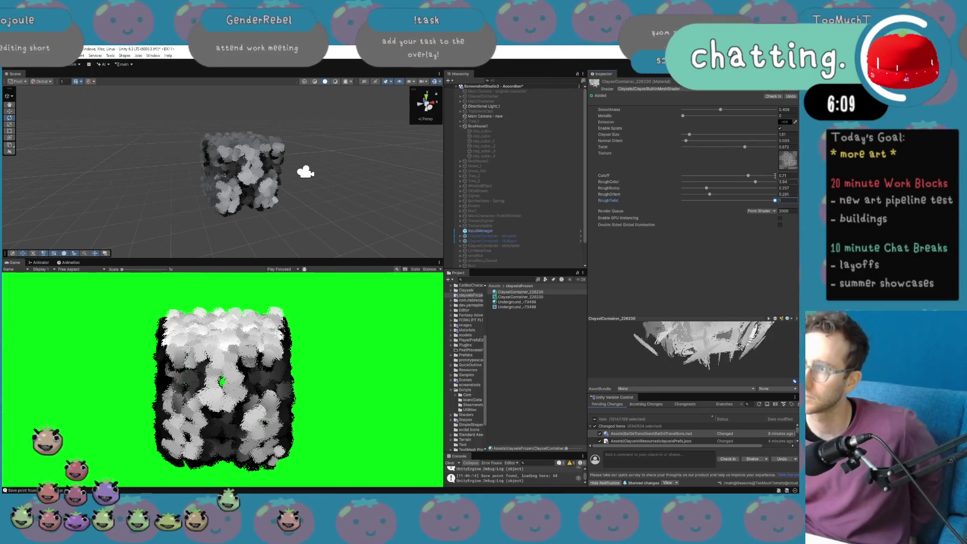
mouse_move(688, 144)
mouse_down()
mouse_move(740, 143)
mouse_move(674, 142)
mouse_up()
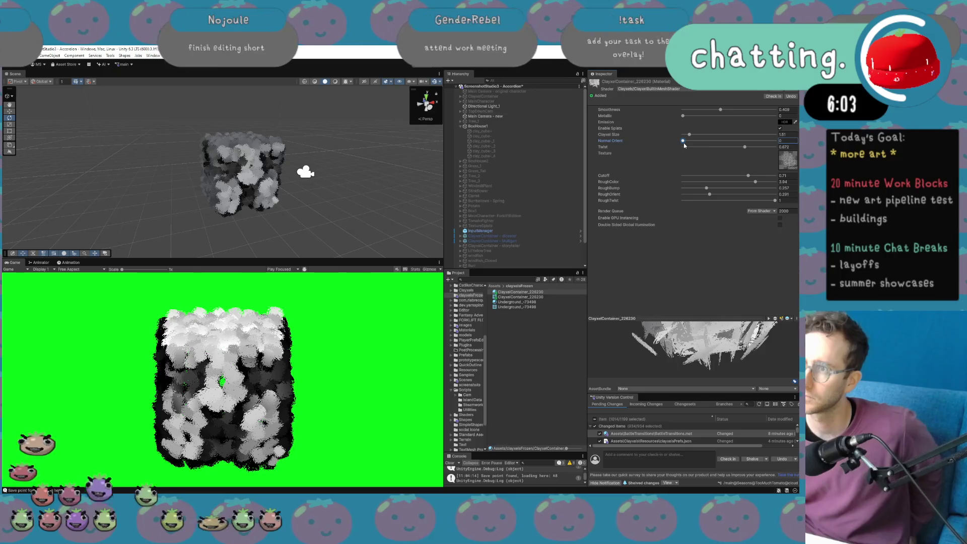
mouse_move(684, 143)
mouse_down()
mouse_move(712, 143)
mouse_move(663, 143)
mouse_up()
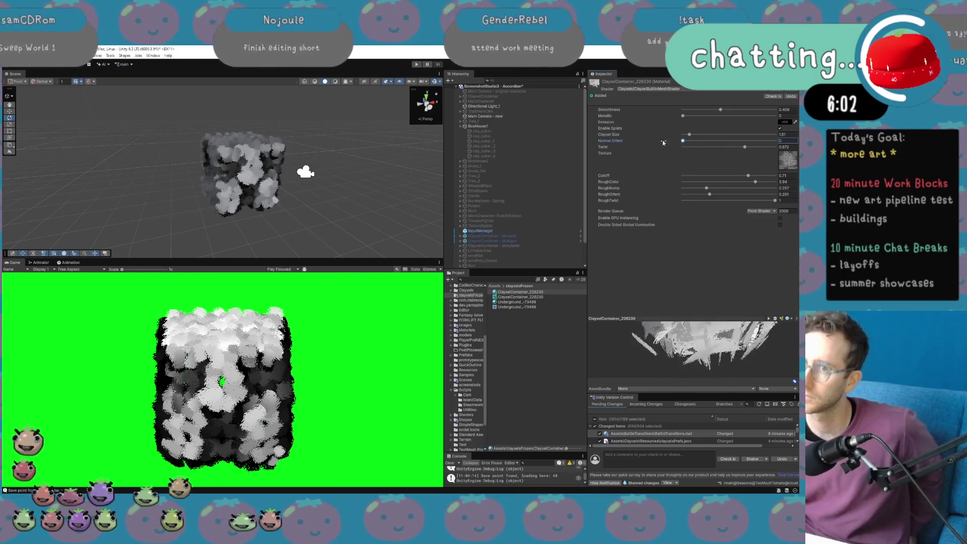
click(692, 135)
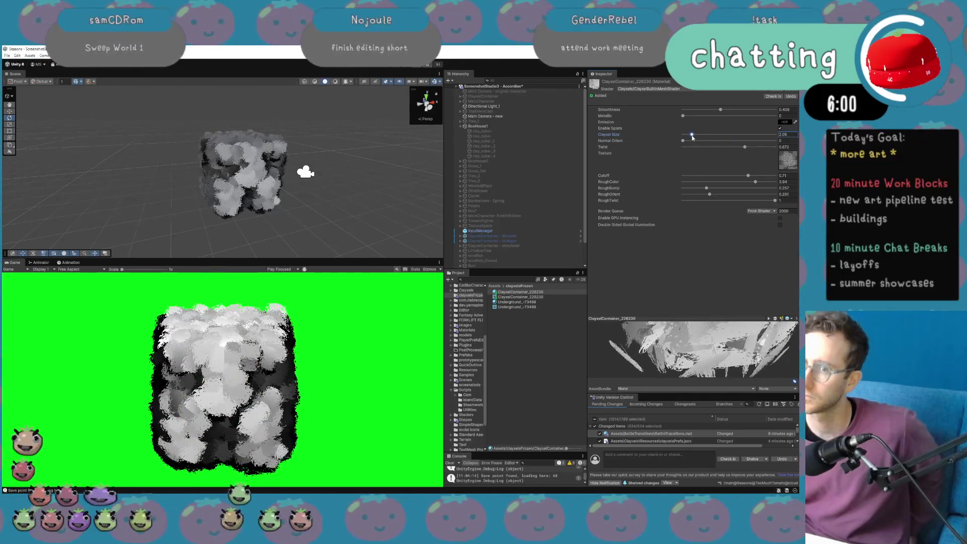
mouse_move(744, 147)
mouse_down()
mouse_move(788, 149)
mouse_move(658, 150)
mouse_move(750, 150)
mouse_move(723, 154)
mouse_up()
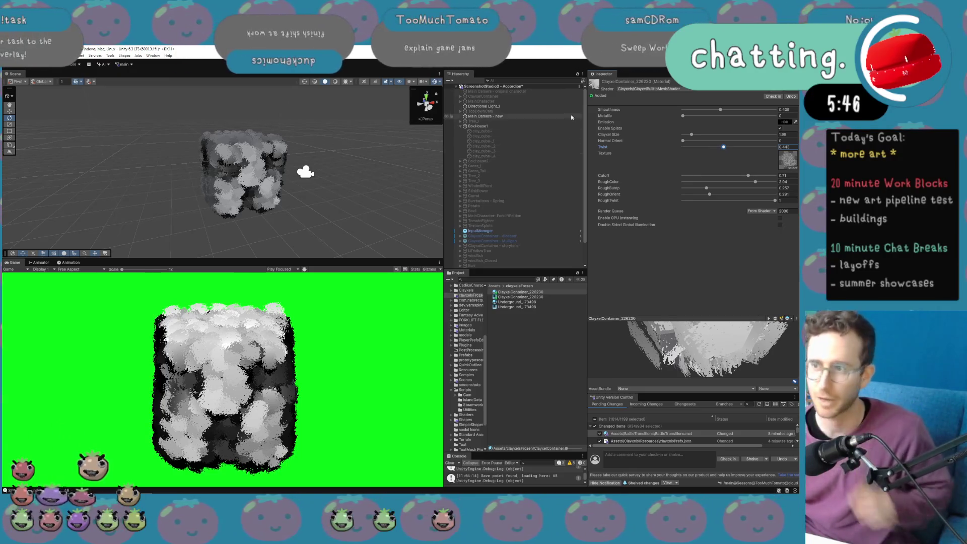
click(655, 251)
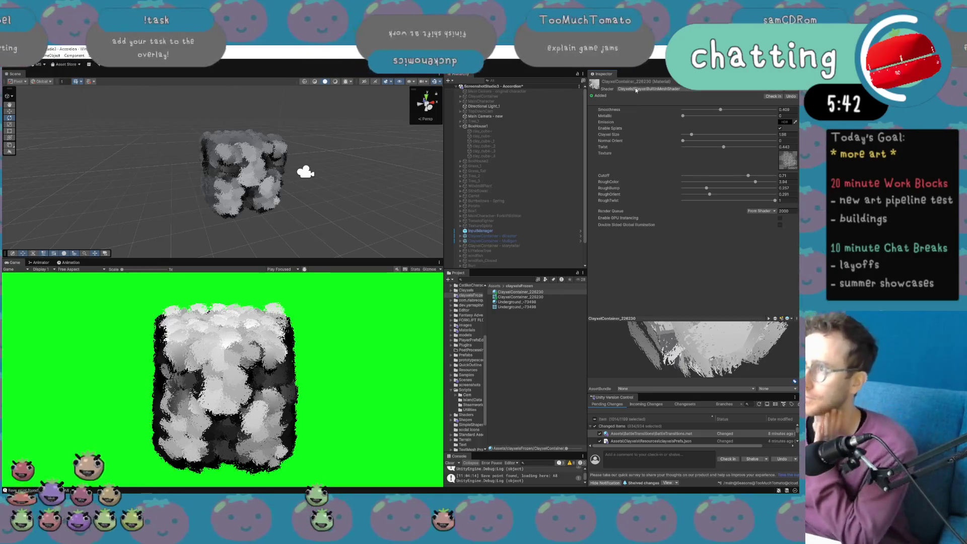
click(780, 92)
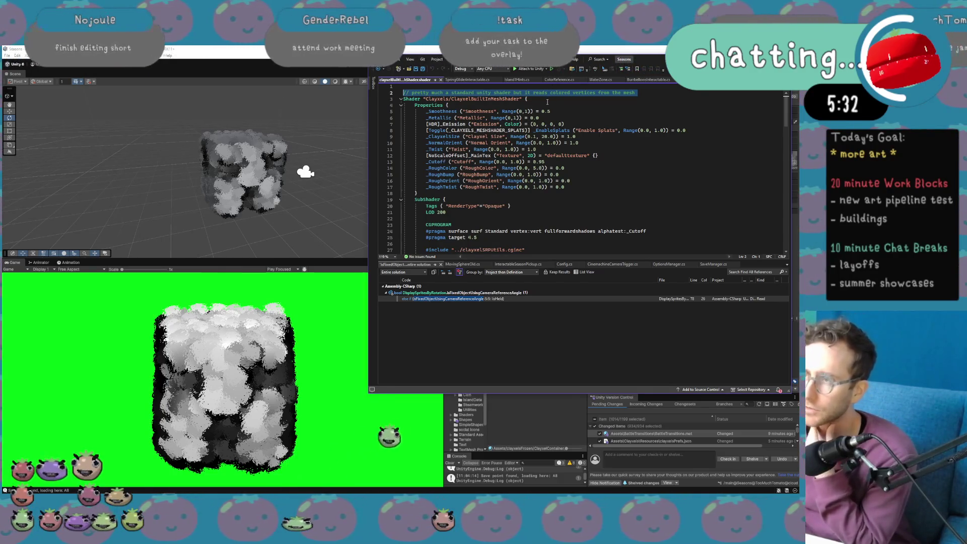
Scroll through the ClayxelBuiltInMeshShader properties block, then return to the Unity editor.
scroll(549, 106, down, 18)
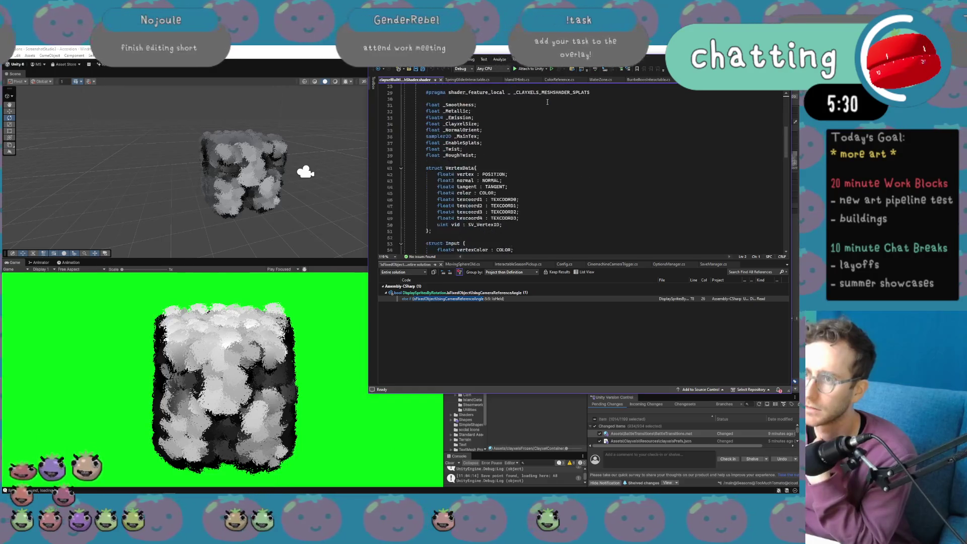
scroll(552, 111, down, 10)
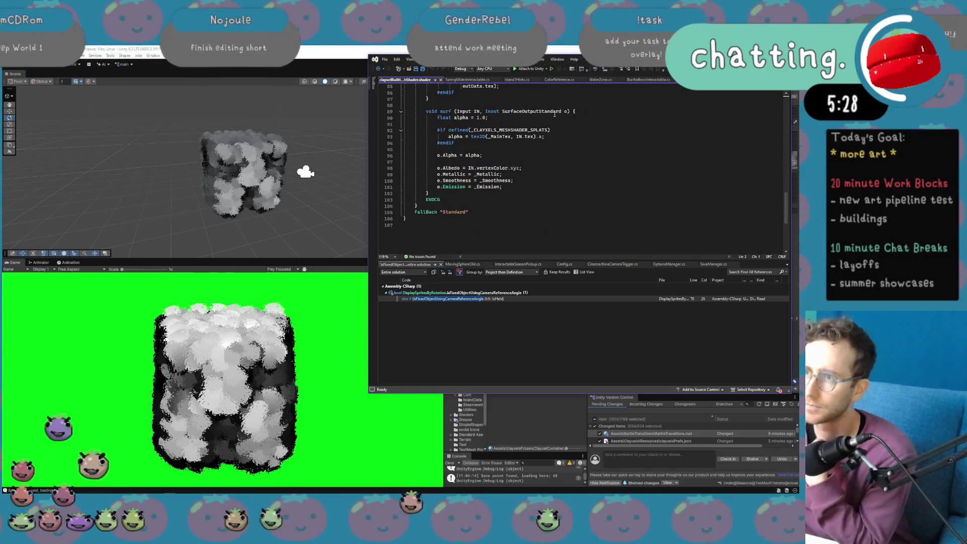
scroll(567, 157, up, 12)
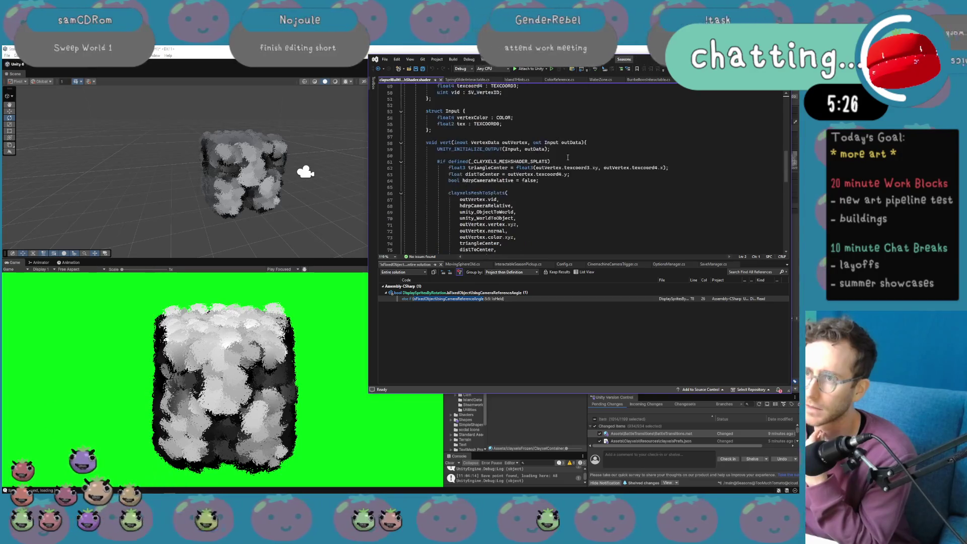
scroll(567, 158, up, 1)
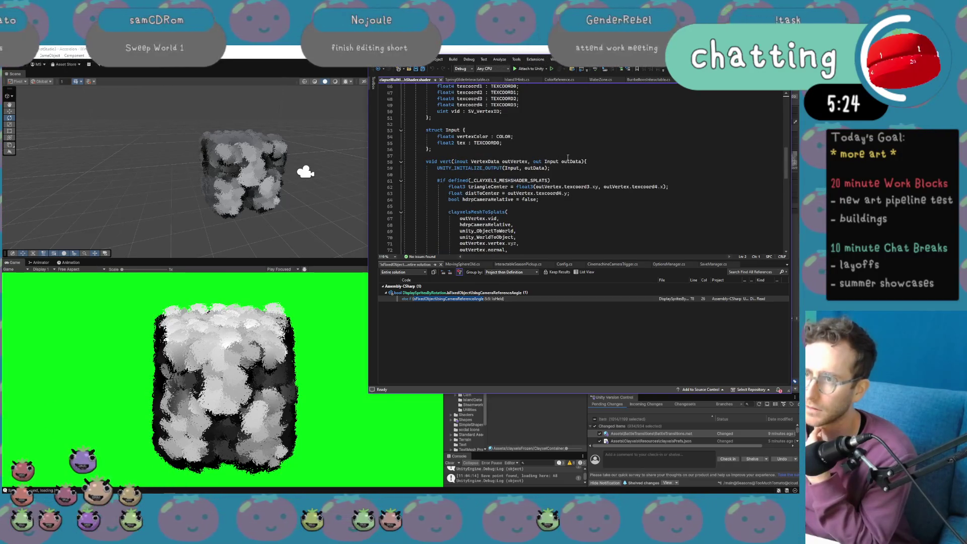
scroll(567, 157, up, 6)
scroll(567, 157, up, 6)
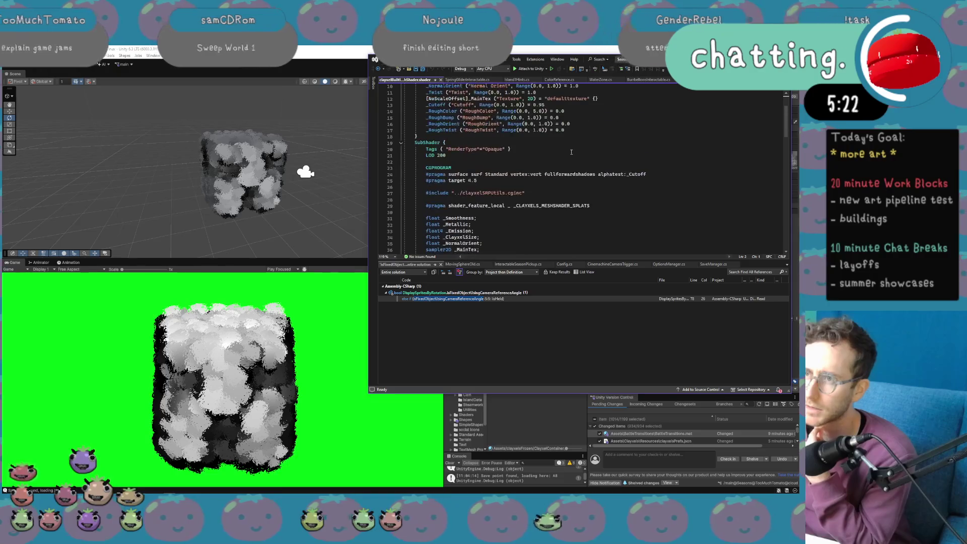
key(alt+Tab)
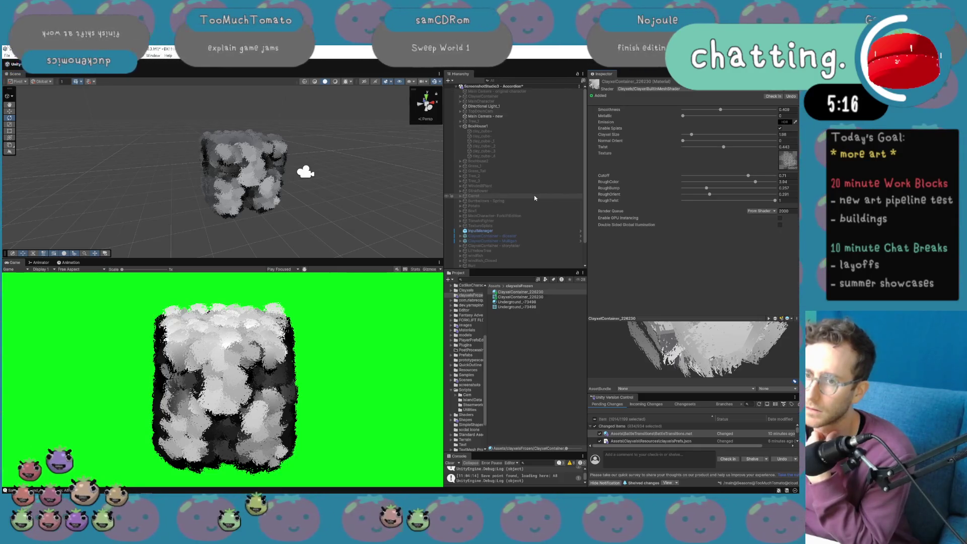
Rotate BoxHouse1 to Rotation Y about -163.5, then show the root Assets folder.
click(531, 127)
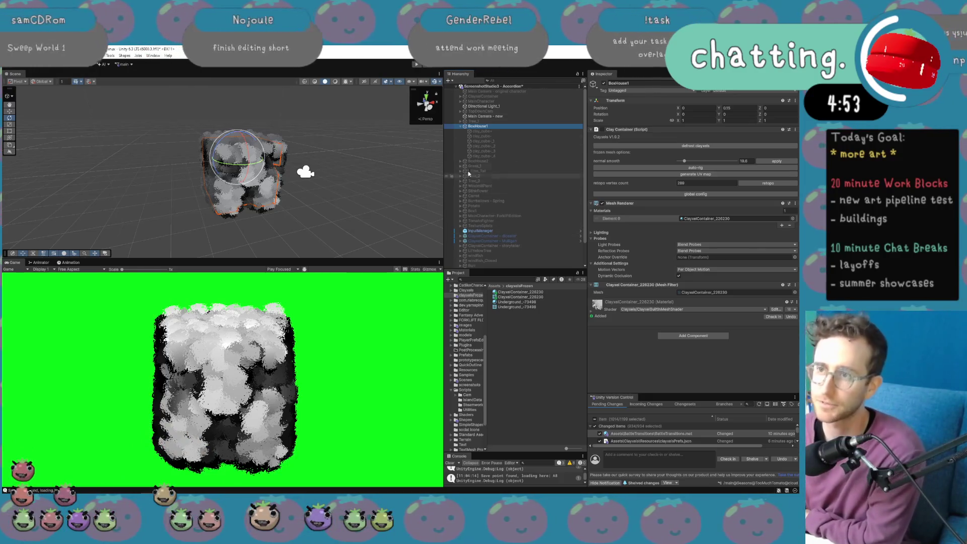
drag(231, 168, 238, 173)
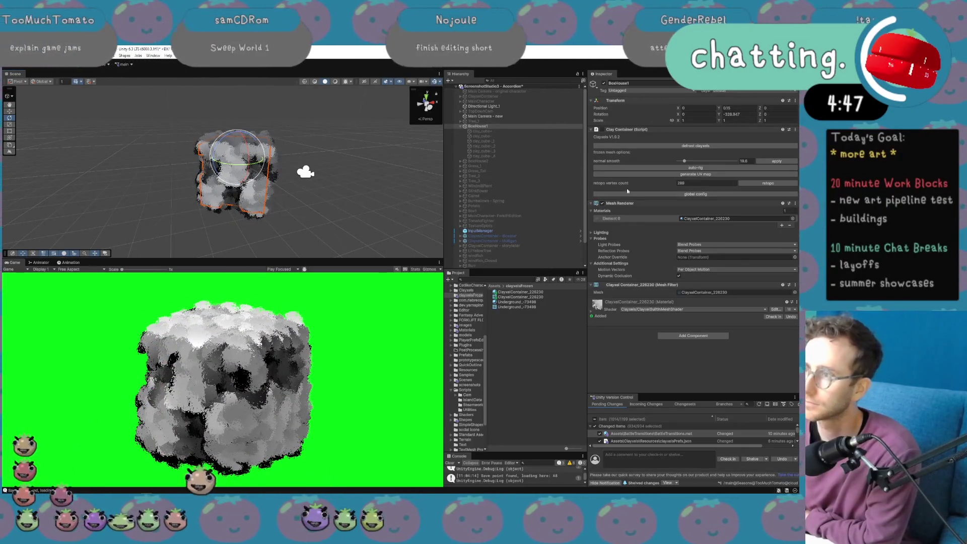
click(505, 127)
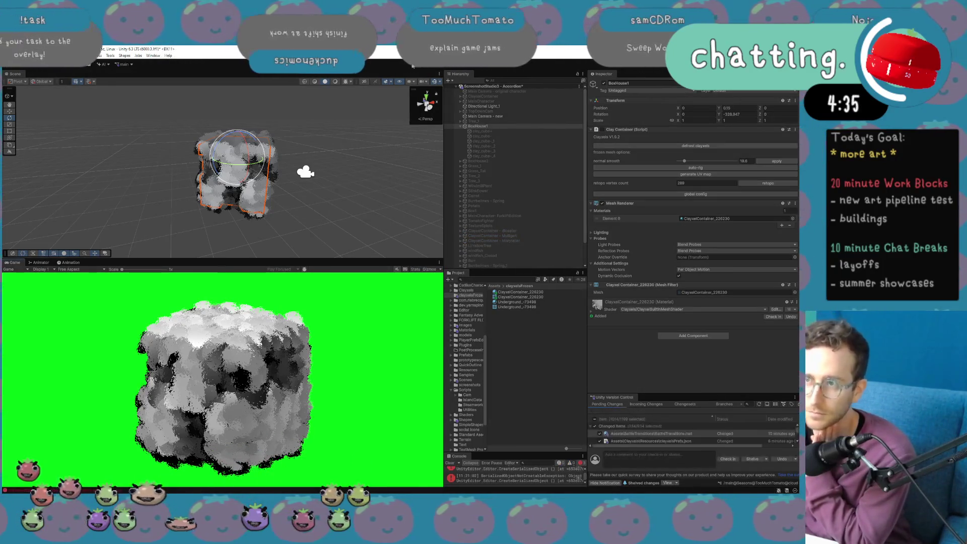
click(495, 286)
Search assets for 'accordion', open the Accordion scene past the save prompt, and fly toward the houses.
click(506, 279)
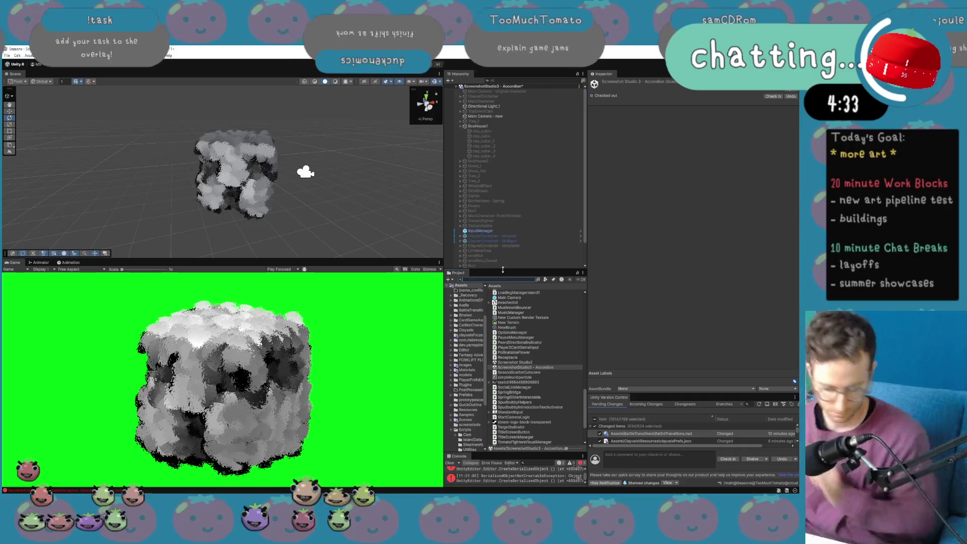
text(accord)
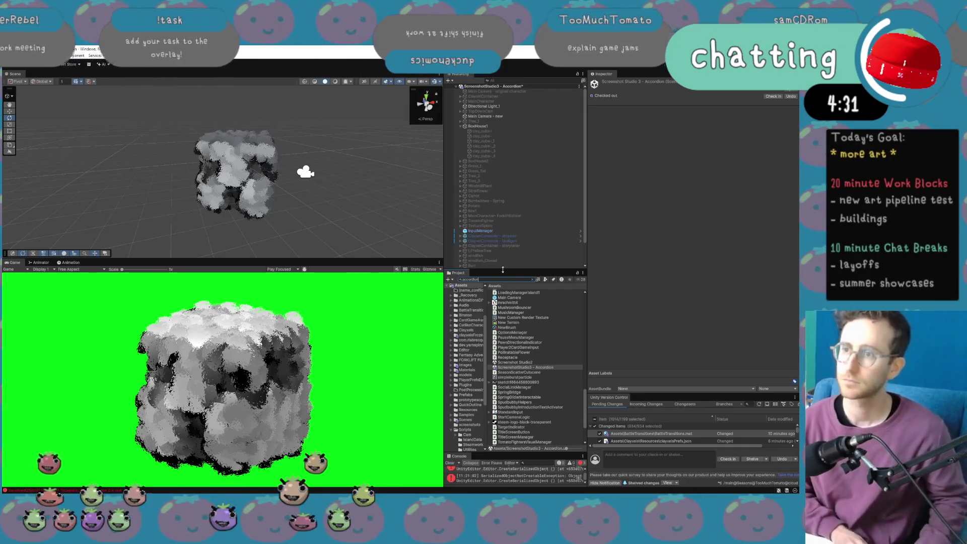
text(ion)
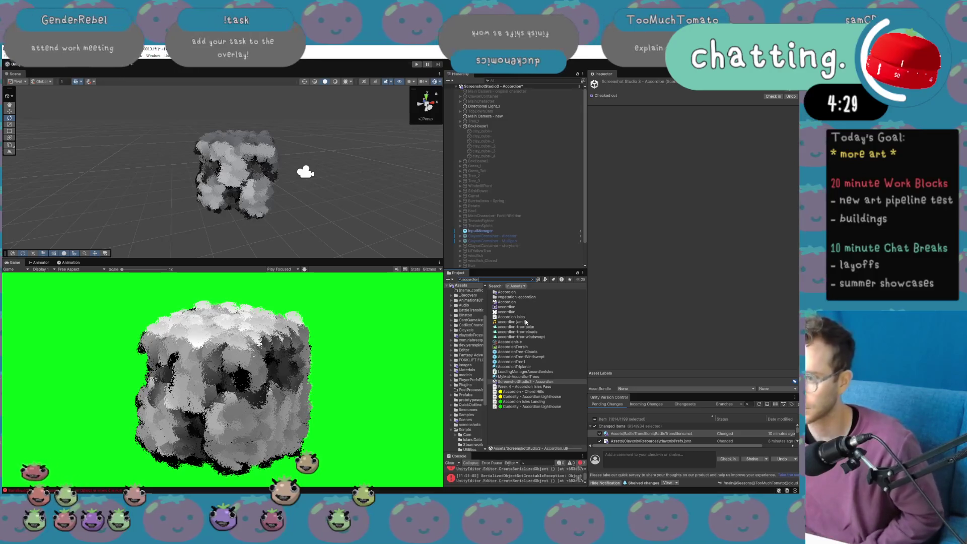
double_click(518, 302)
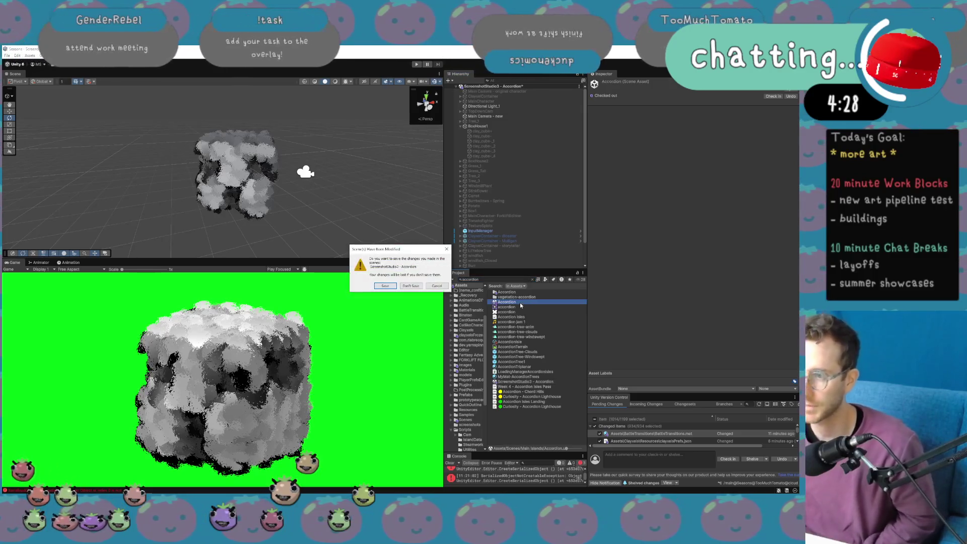
click(385, 286)
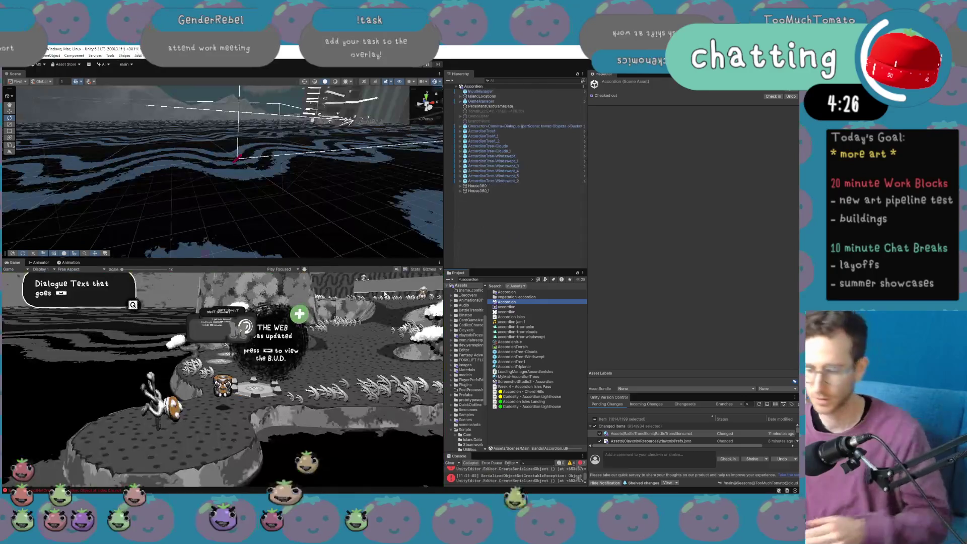
mouse_move(383, 171)
mouse_down()
mouse_move(391, 197)
mouse_move(282, 216)
mouse_up()
Delete the old House360 object from the Accordion level.
click(275, 201)
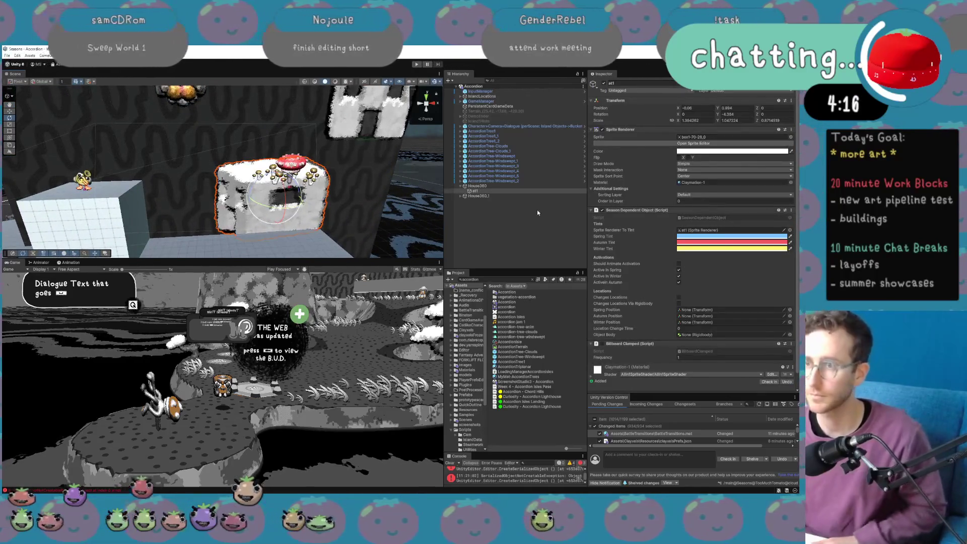
click(512, 186)
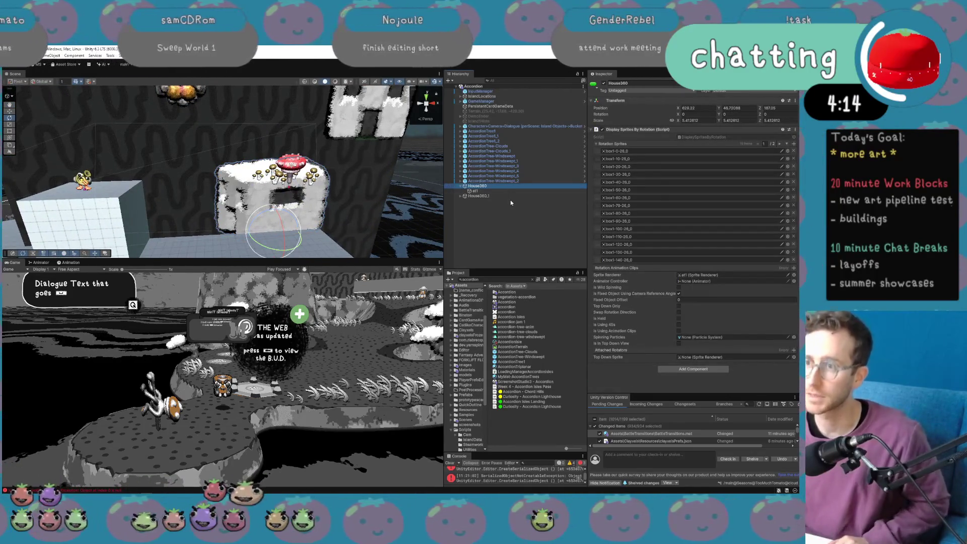
key(Delete)
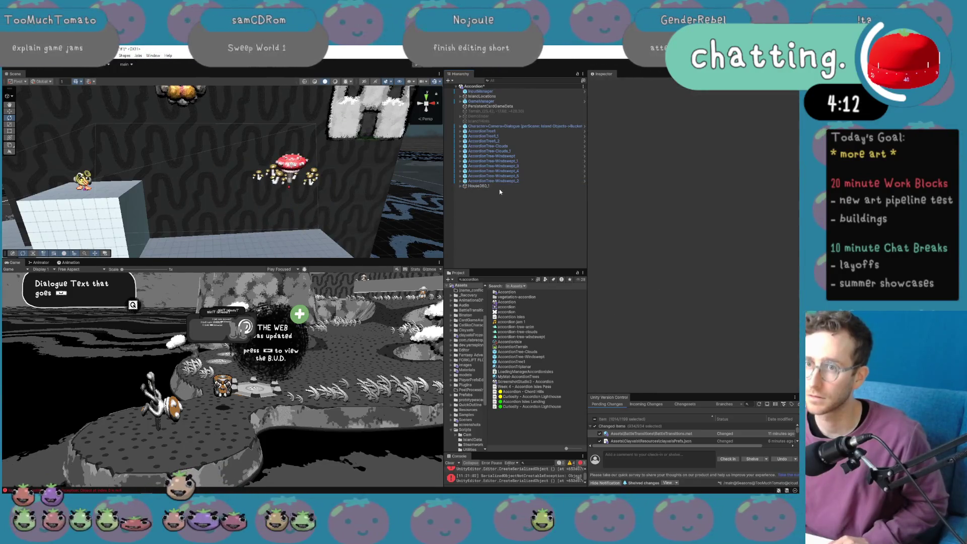
Paste the BoxHouse1 clay house under the Hidden During Top Down Cam group.
click(285, 217)
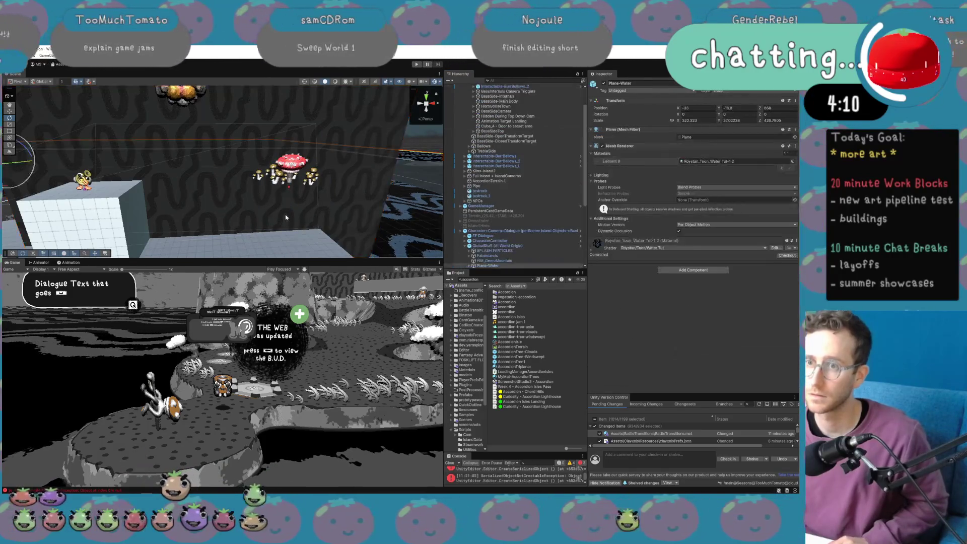
click(285, 217)
key(f)
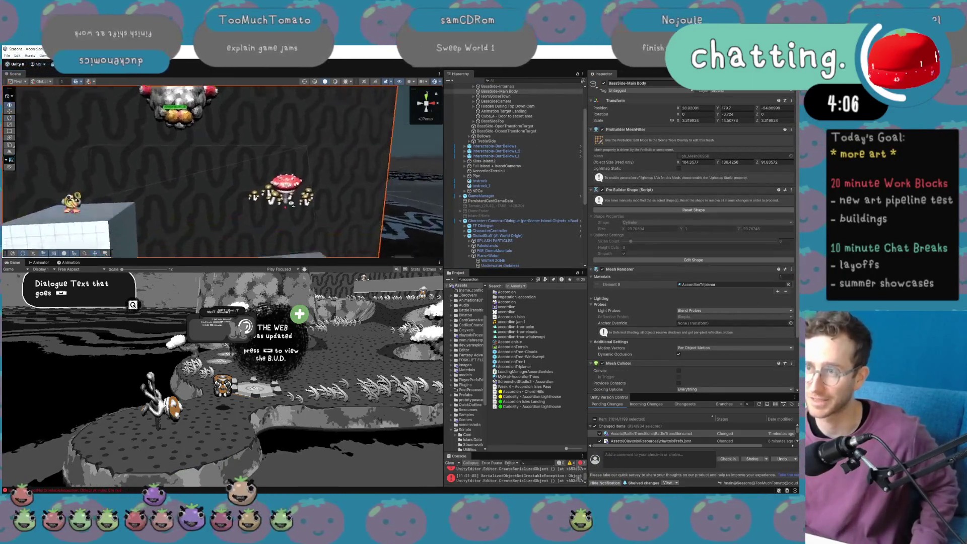
click(146, 192)
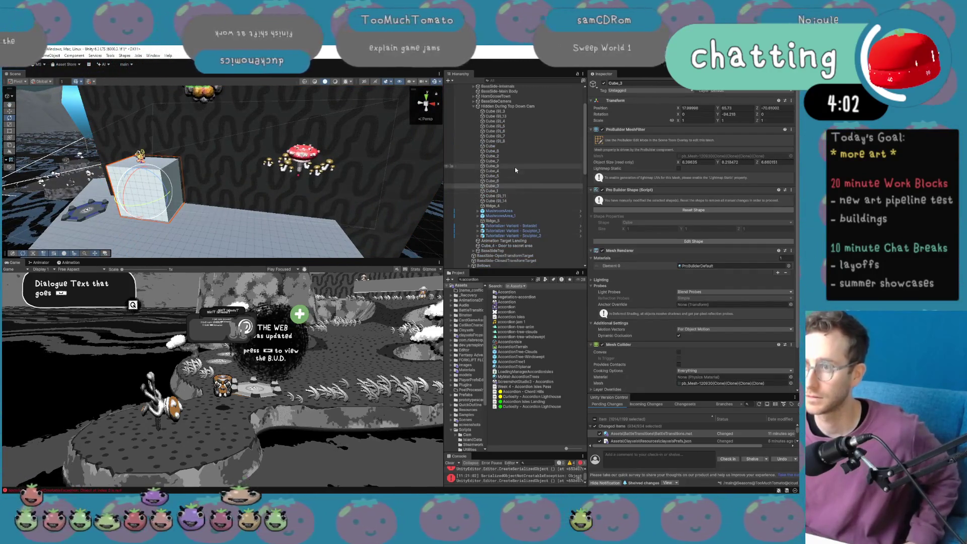
scroll(515, 169, up, 3)
click(493, 146)
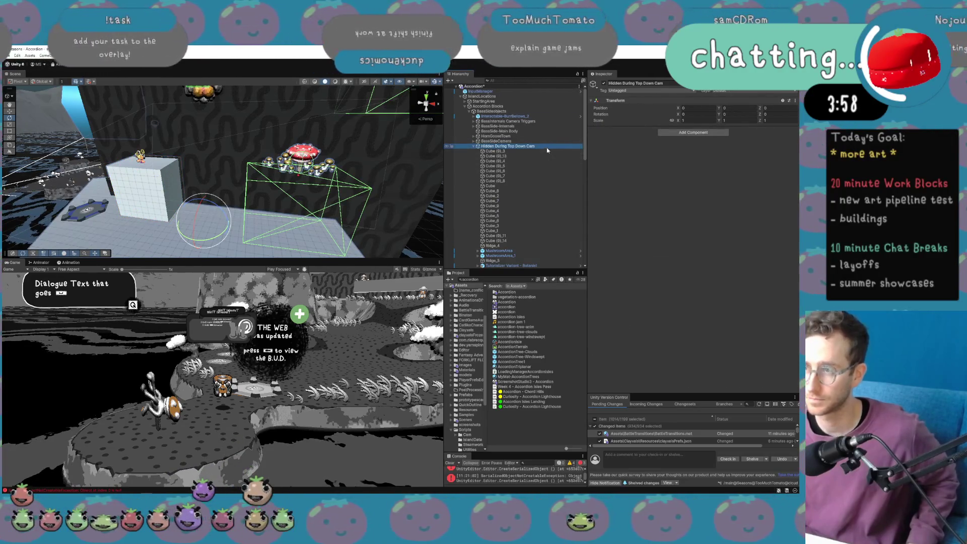
key(ctrl+v)
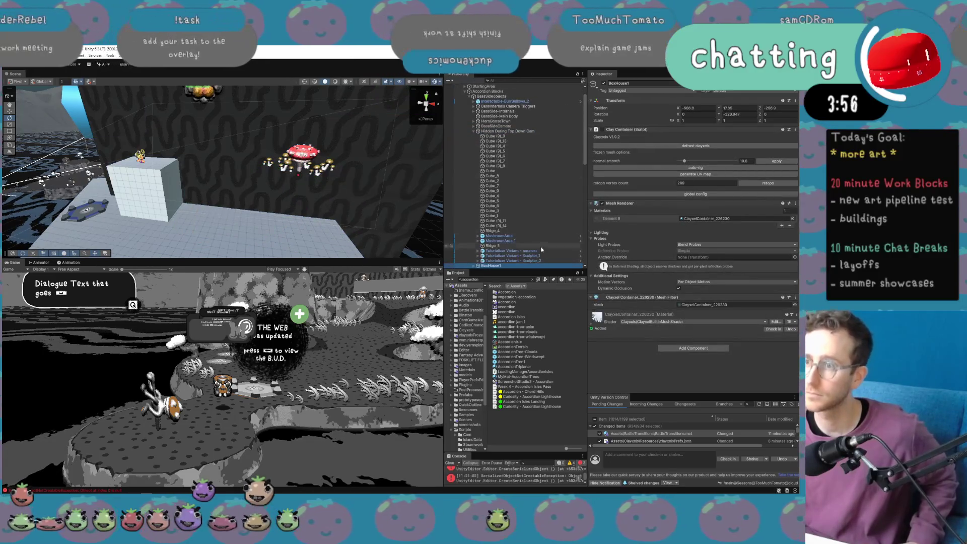
Parent BoxHouse1 under Hidden During Top Down Cam and reset its X position to 0.
drag(519, 135, 519, 136)
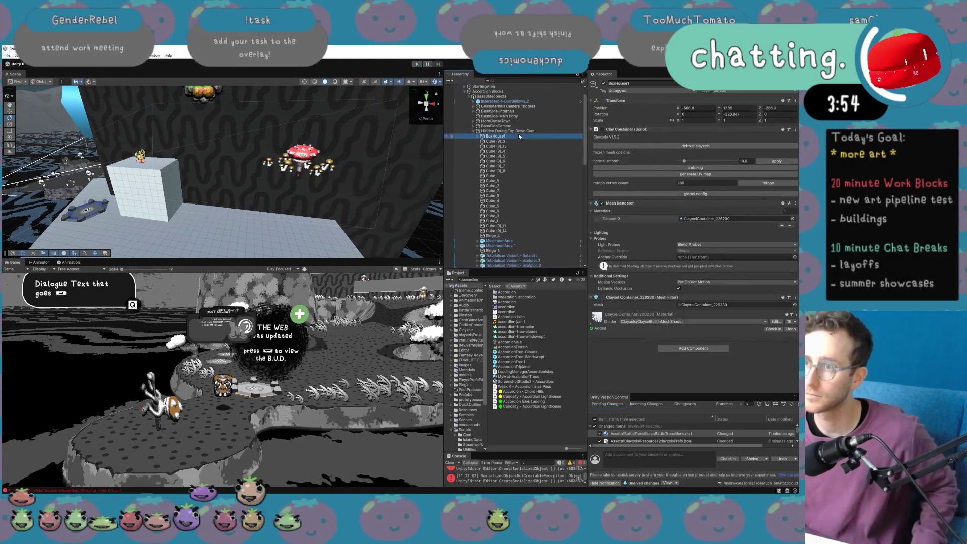
double_click(510, 137)
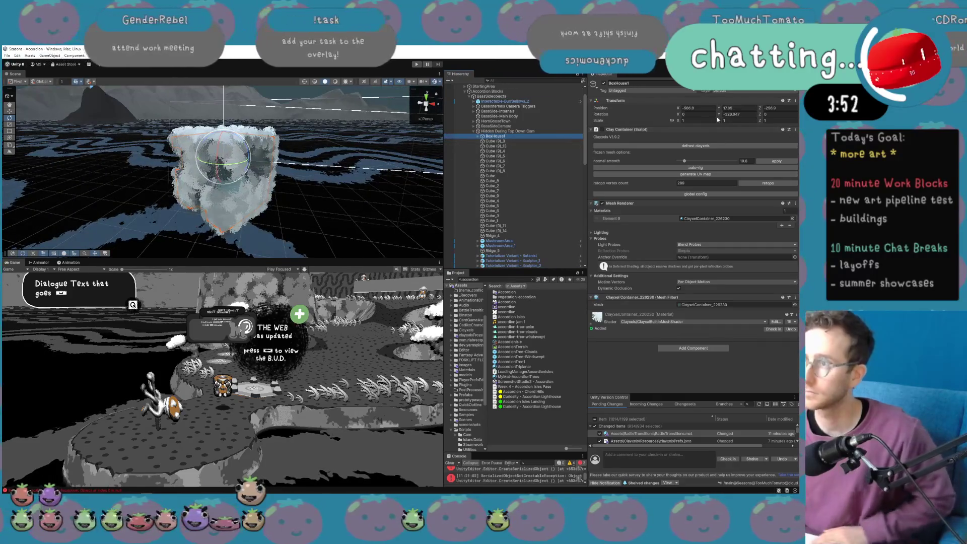
click(698, 108)
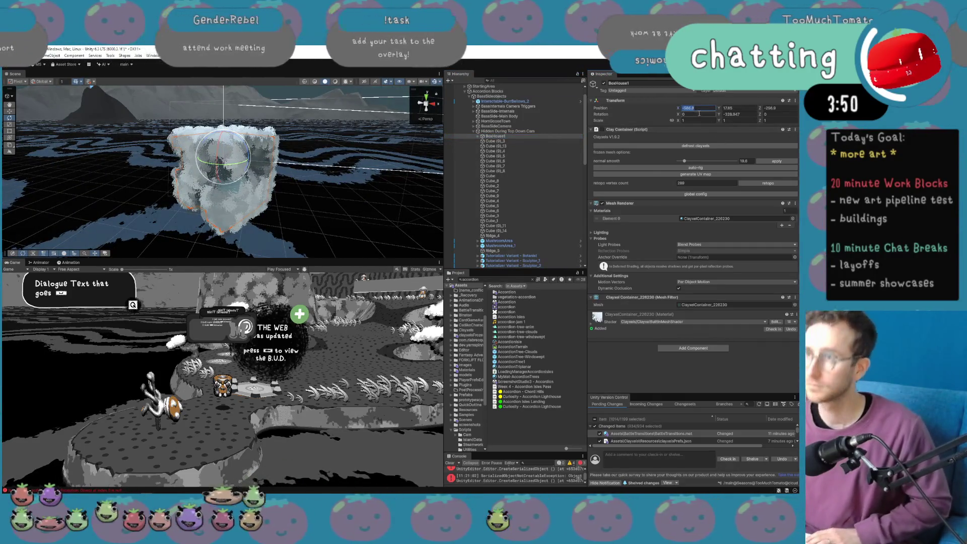
text(0)
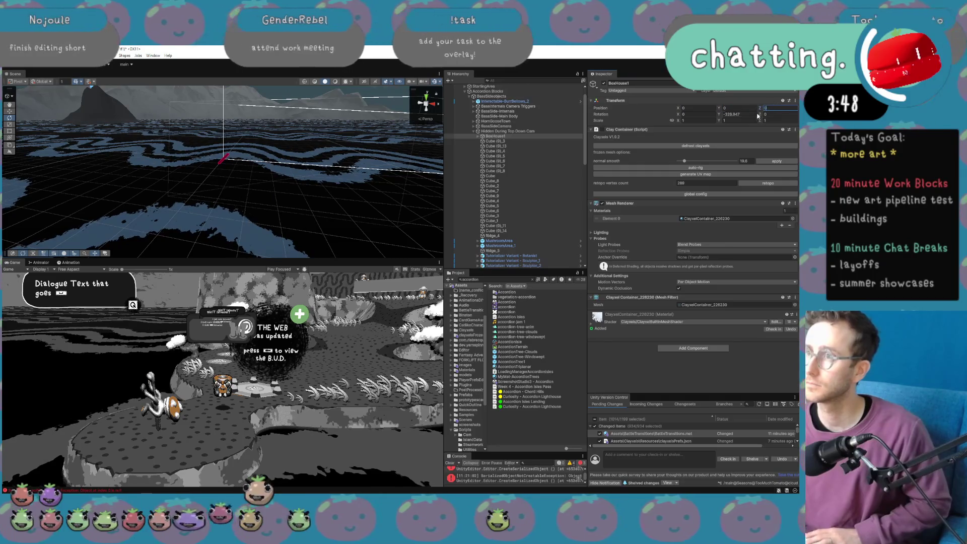
double_click(522, 137)
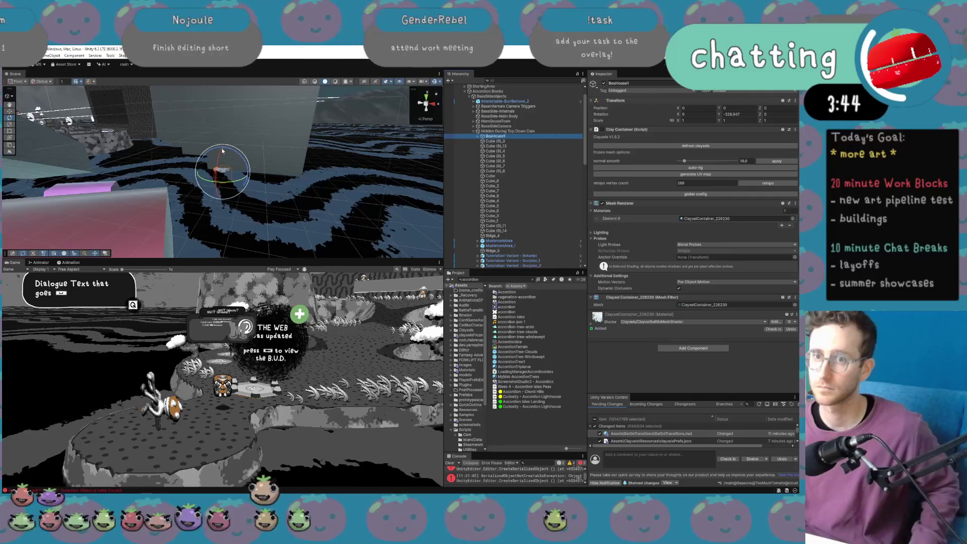
Move BoxHouse1 into the Accordion Blocks group and raise it to about Y 5.3.
mouse_move(226, 179)
mouse_down()
mouse_move(234, 188)
mouse_move(329, 179)
mouse_up()
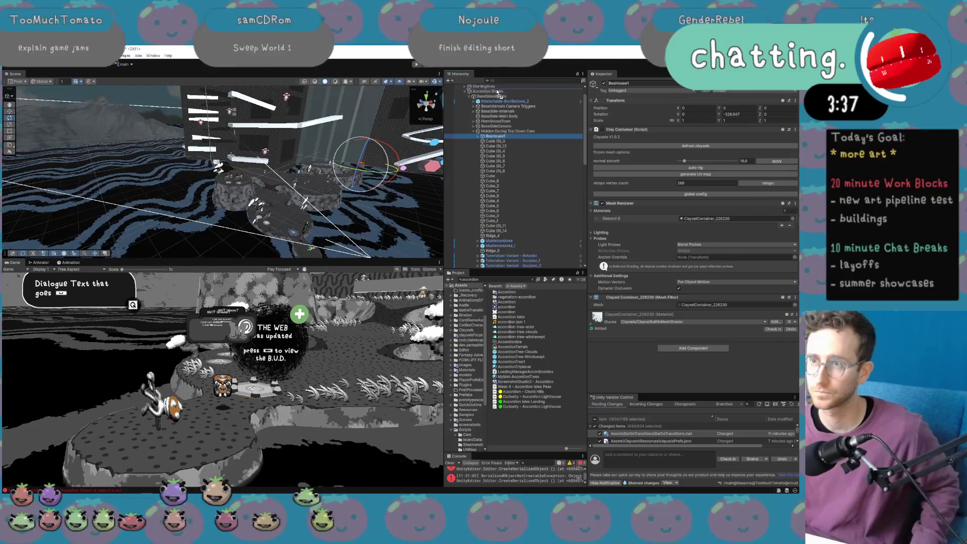
scroll(498, 93, up, 2)
drag(497, 104, 496, 106)
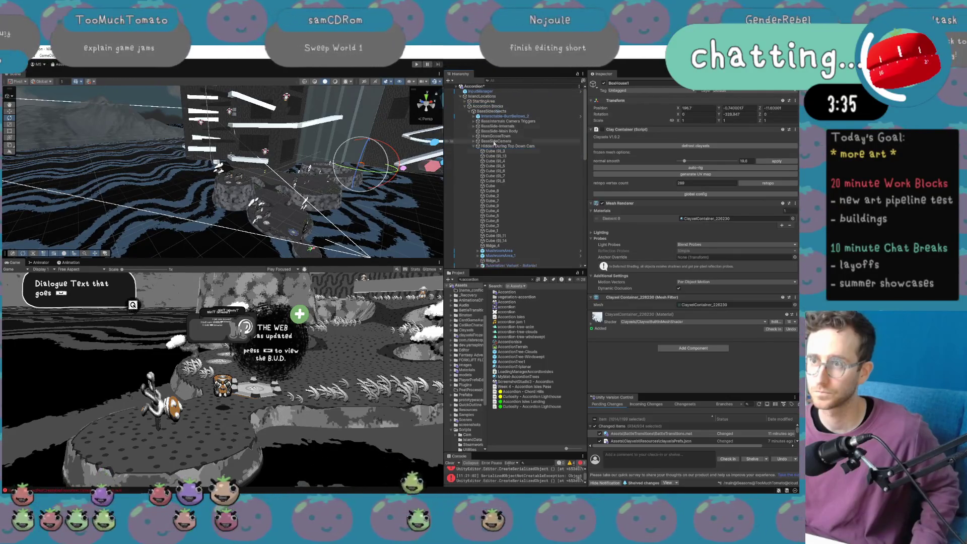
drag(364, 168, 344, 182)
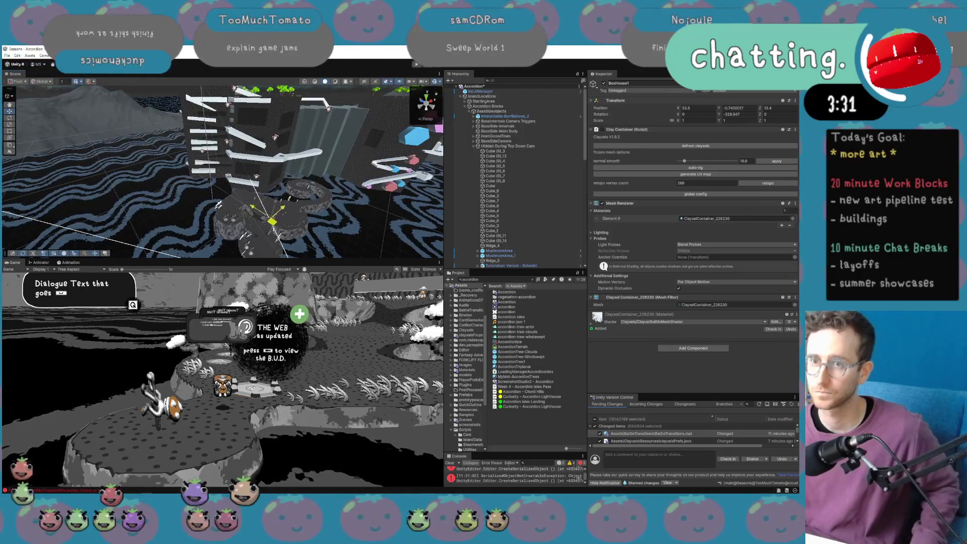
drag(276, 236, 272, 235)
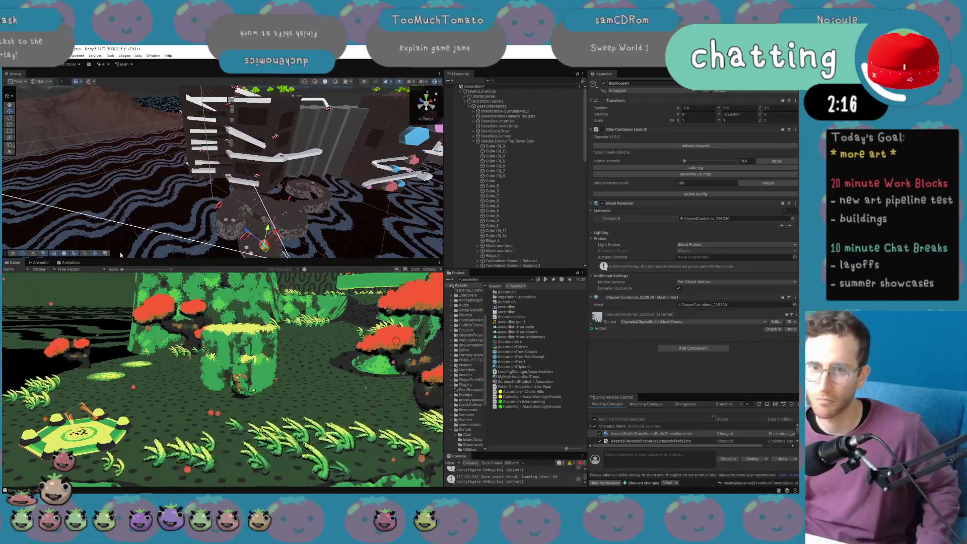
Enlarge the Game view and walk the character in, behind and around the clay bush.
click(439, 263)
click(469, 285)
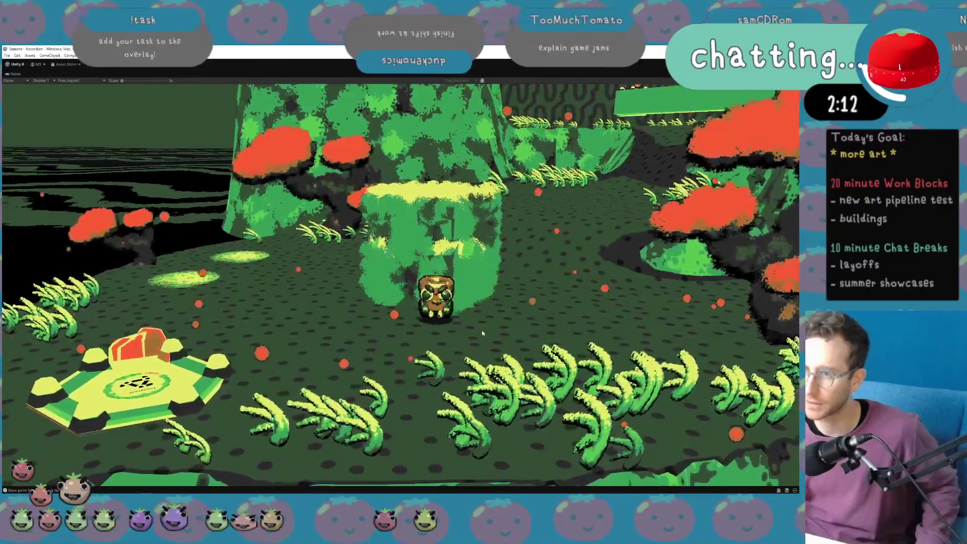
key(w)
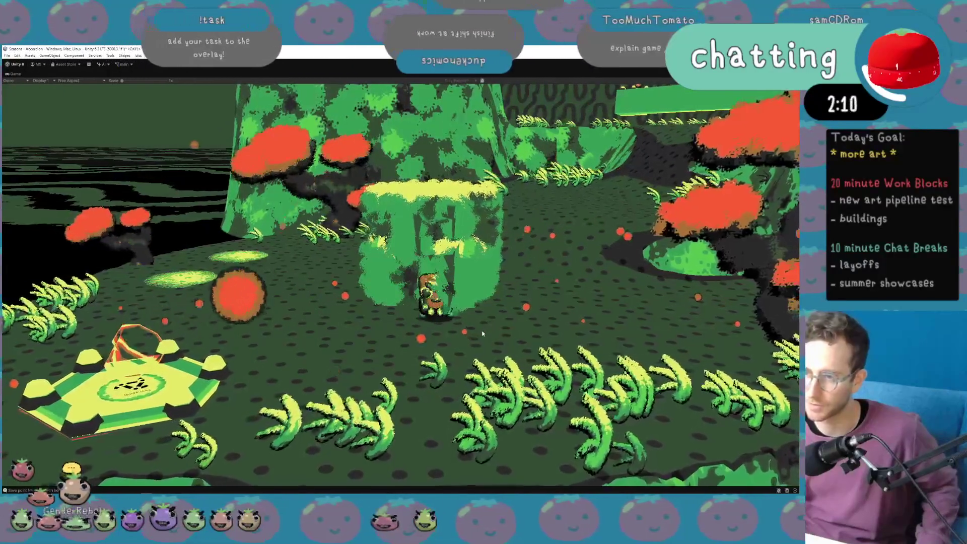
key(w)
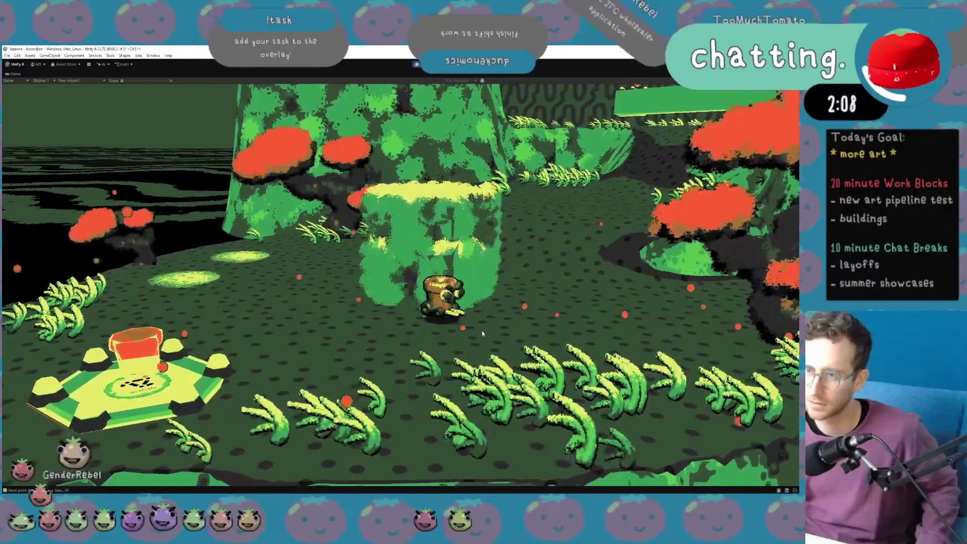
key(w)
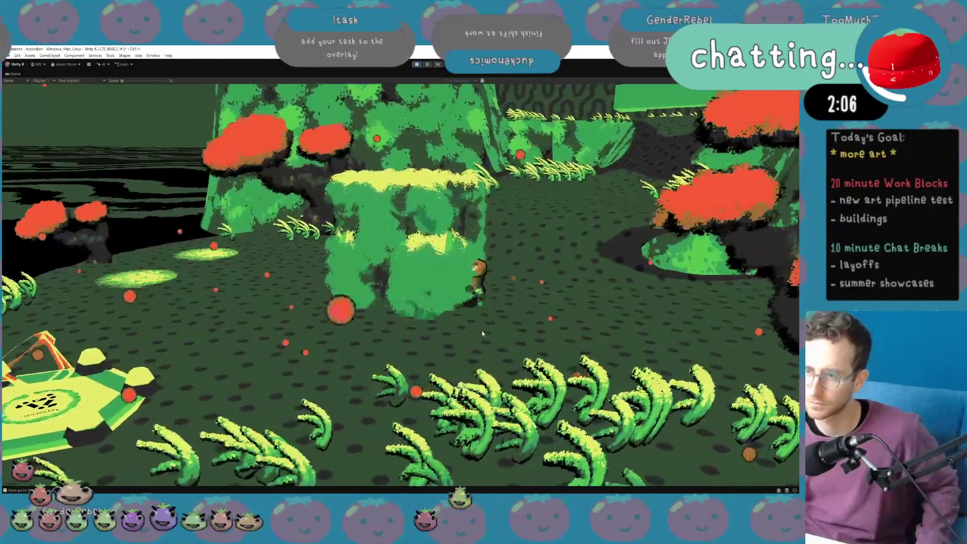
key(a)
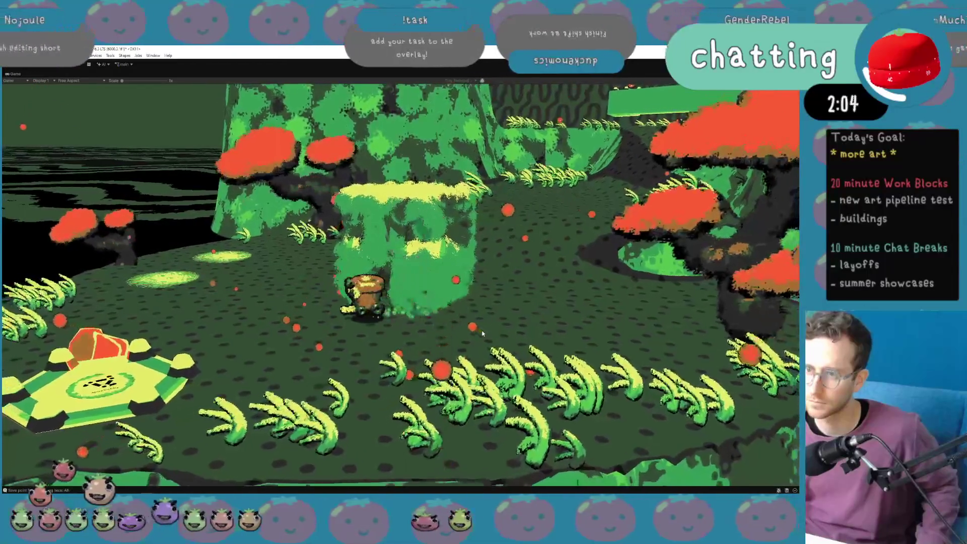
key(w)
key(a)
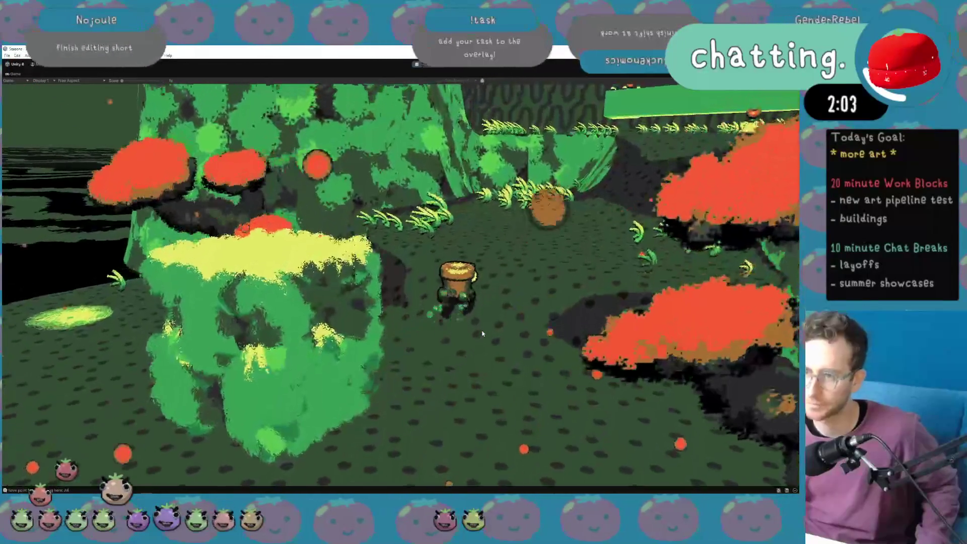
key(s)
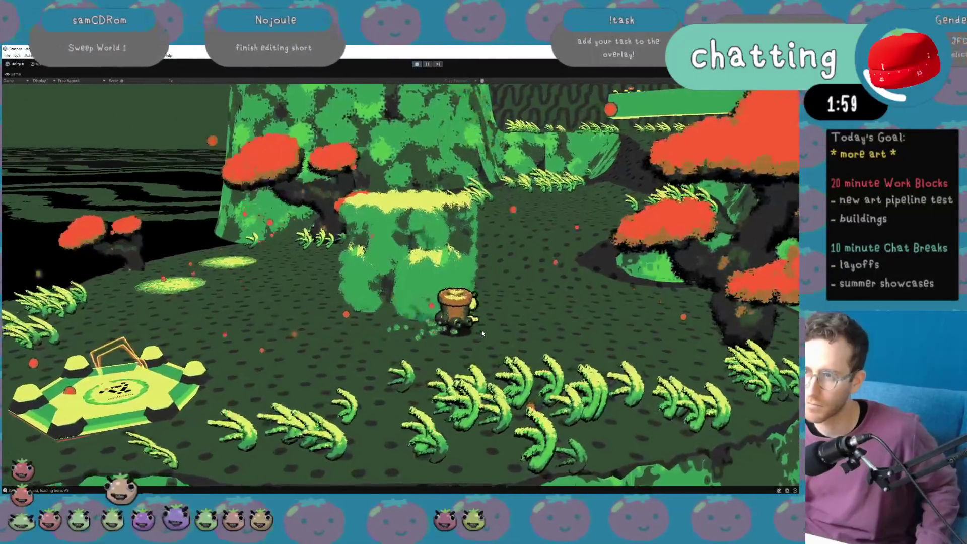
key(w)
key(a)
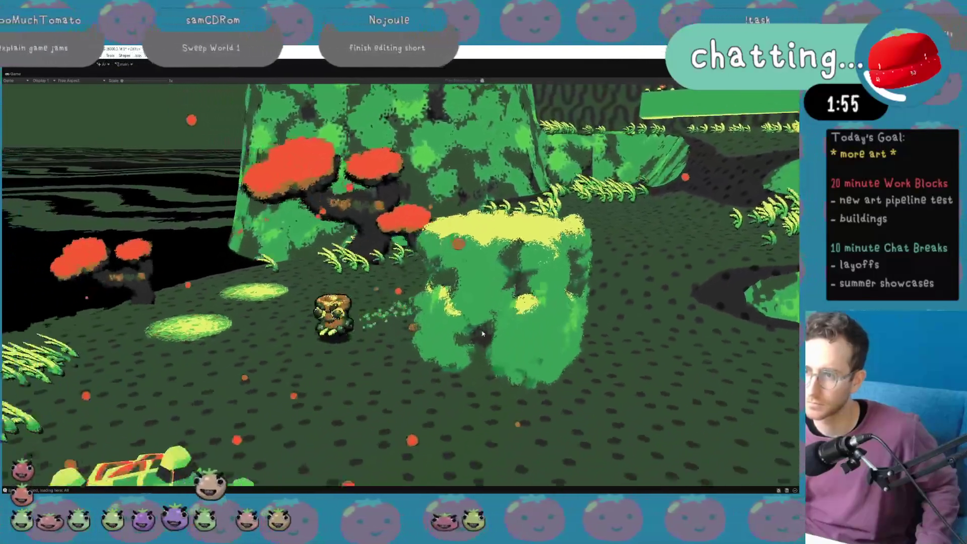
key(d)
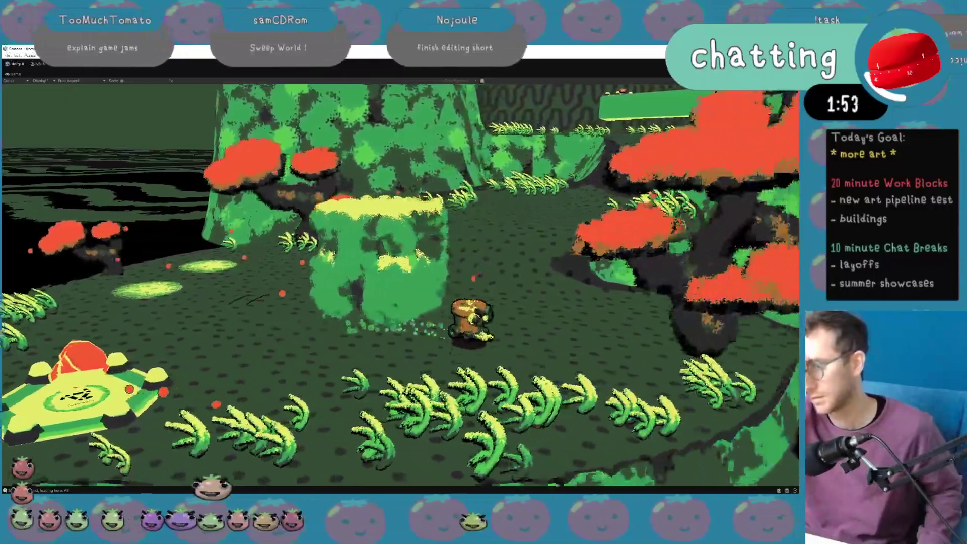
key(a)
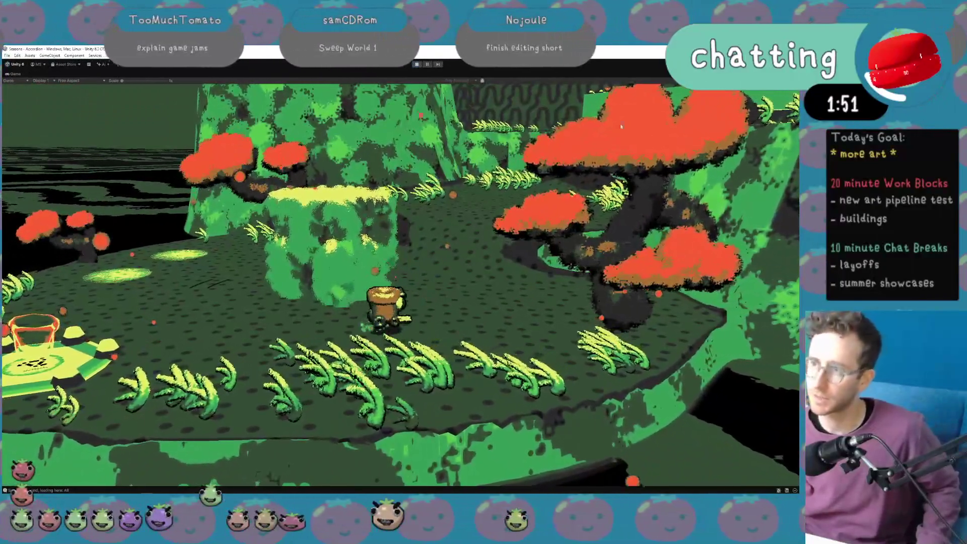
Run the character across the field to the yellow NPC and back to the bush.
key(a)
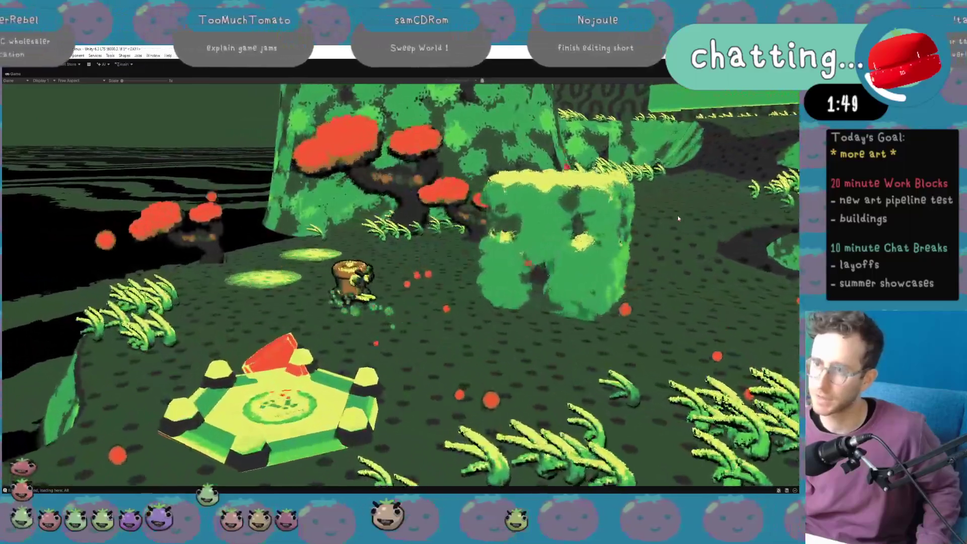
key(w)
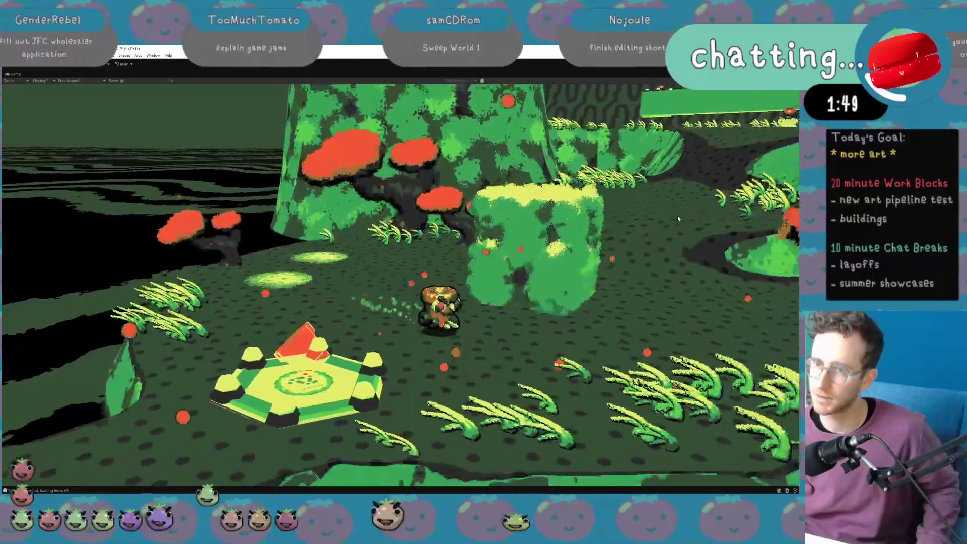
key(w)
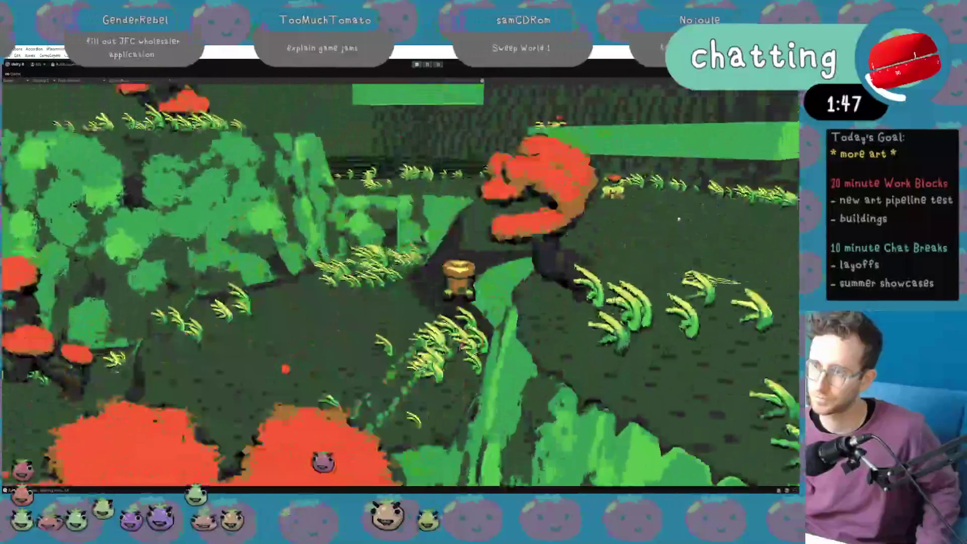
key(w)
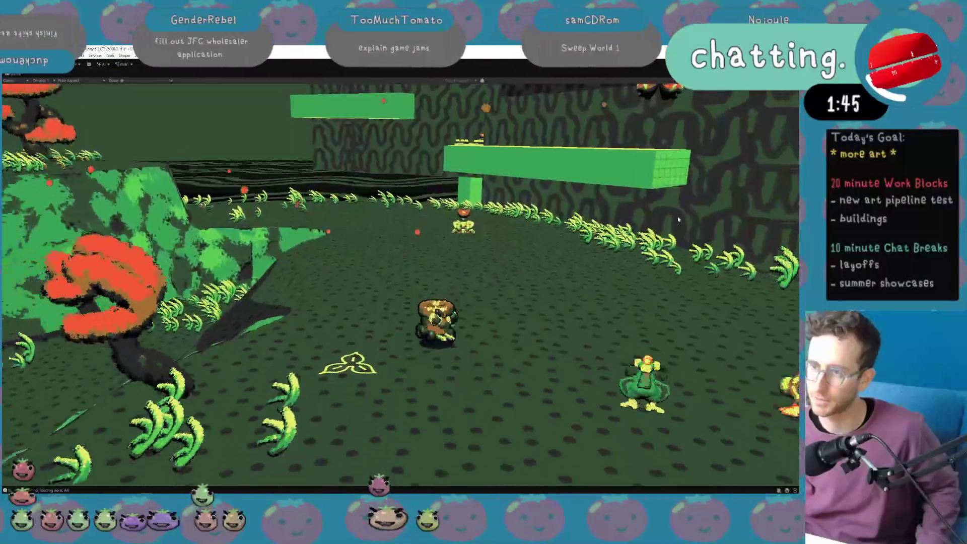
key(a)
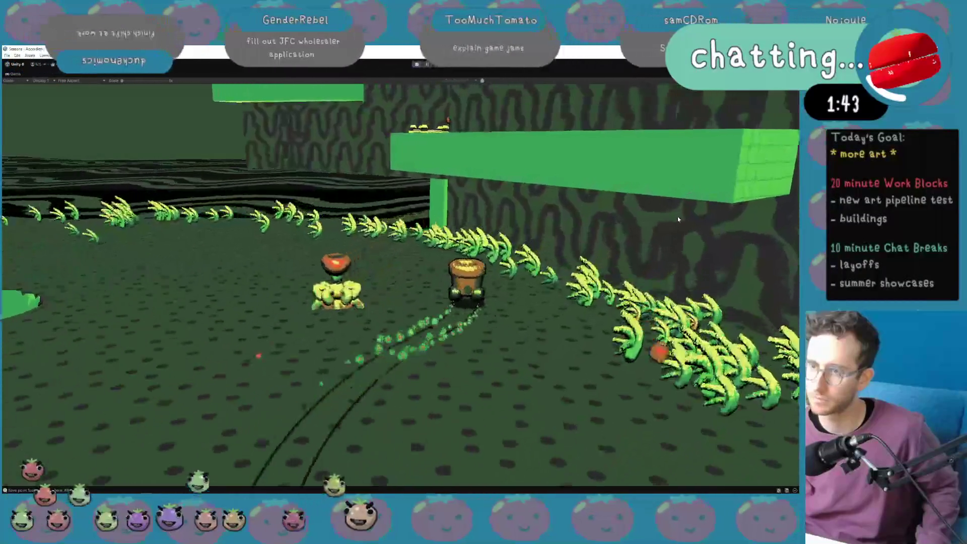
key(w)
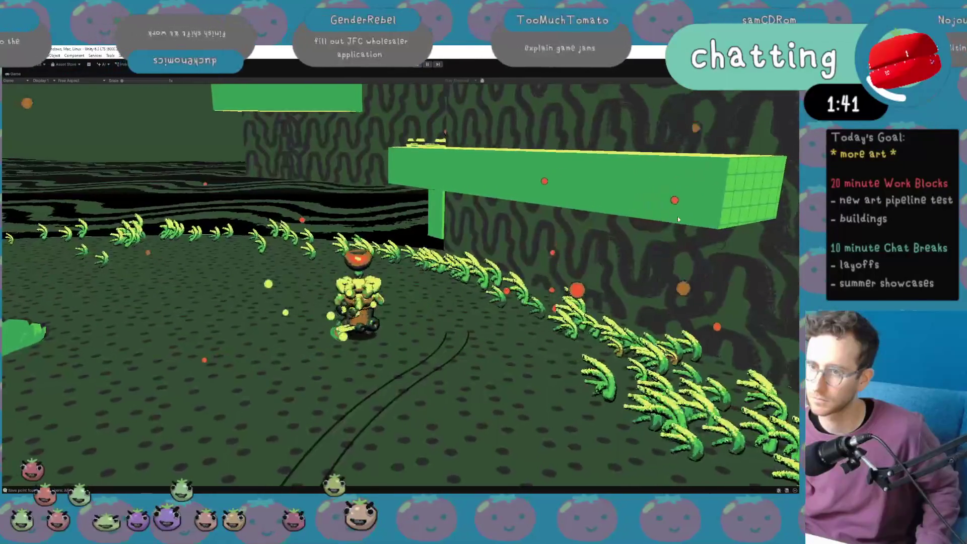
key(d)
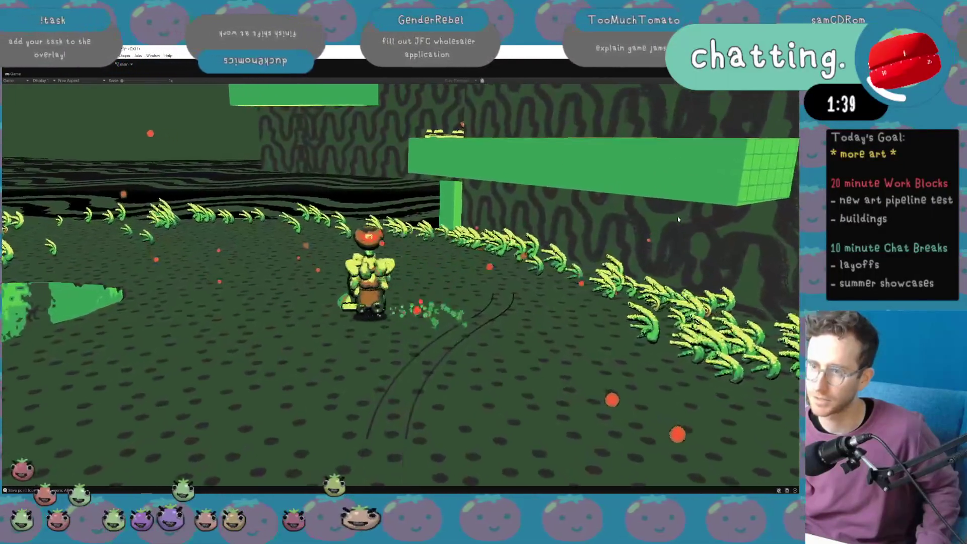
key(a)
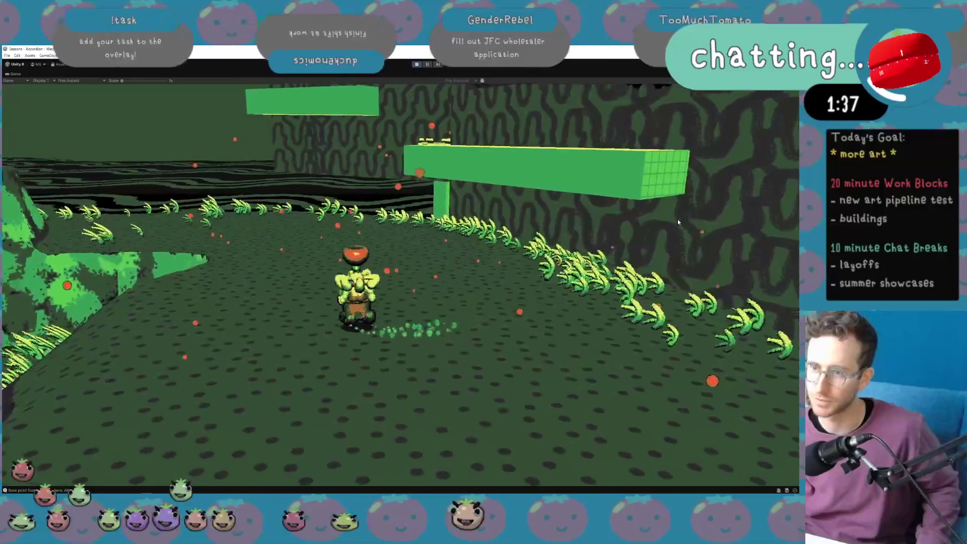
key(w)
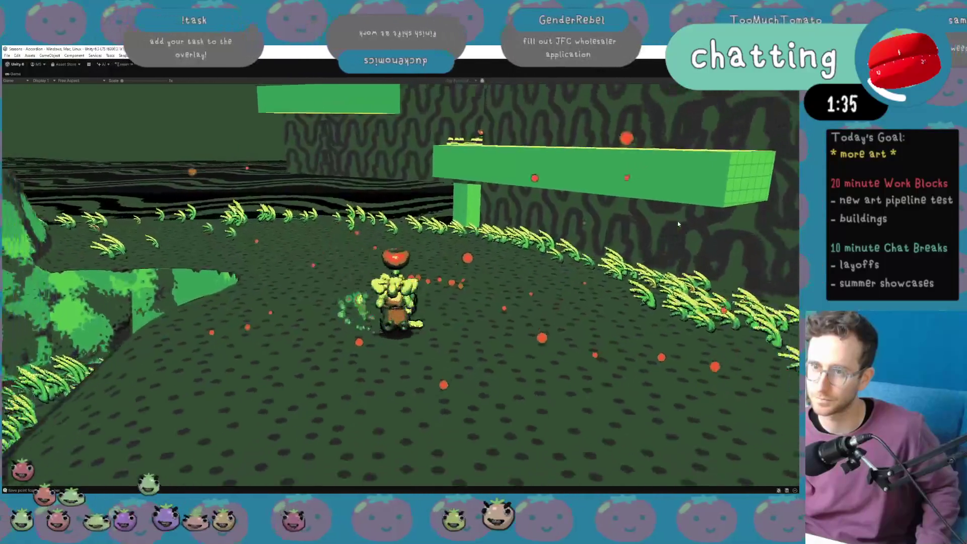
key(w)
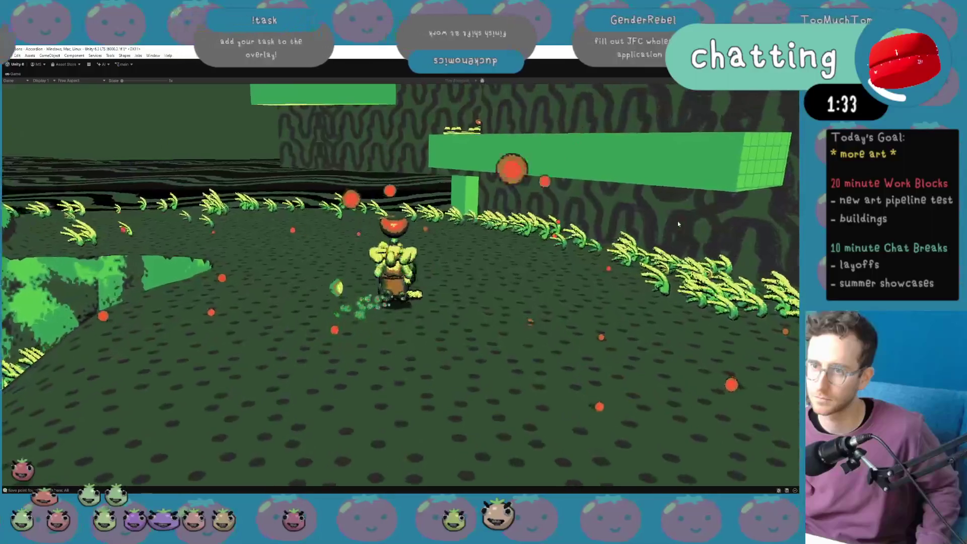
key(w)
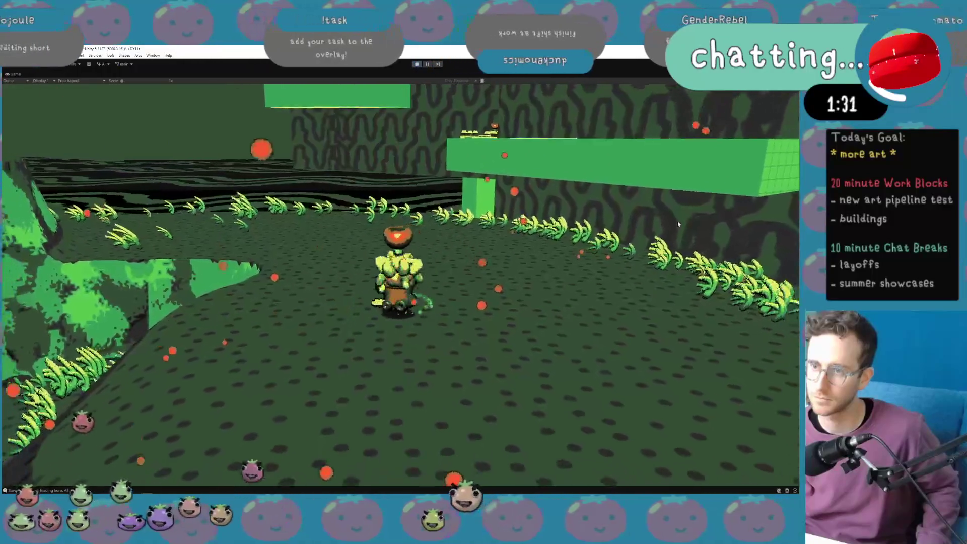
key(w)
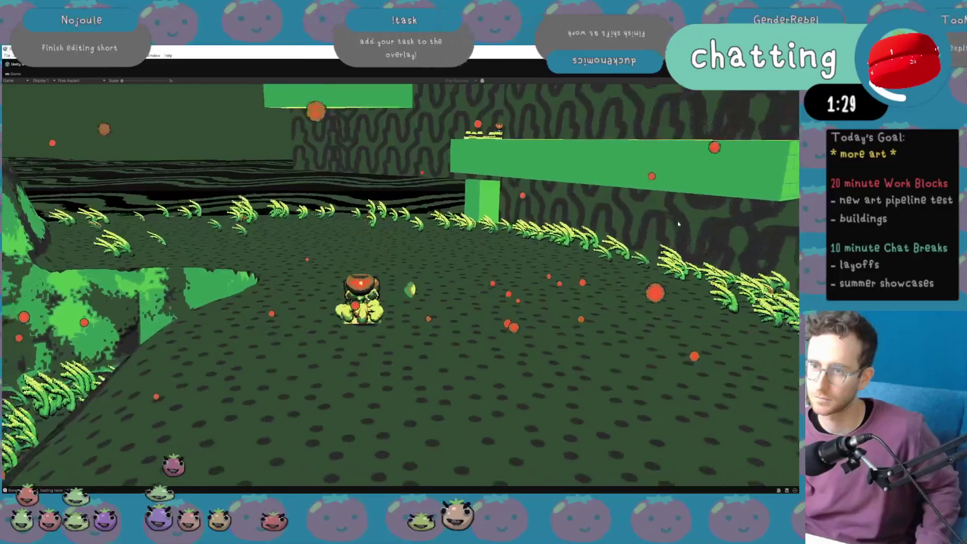
key(w)
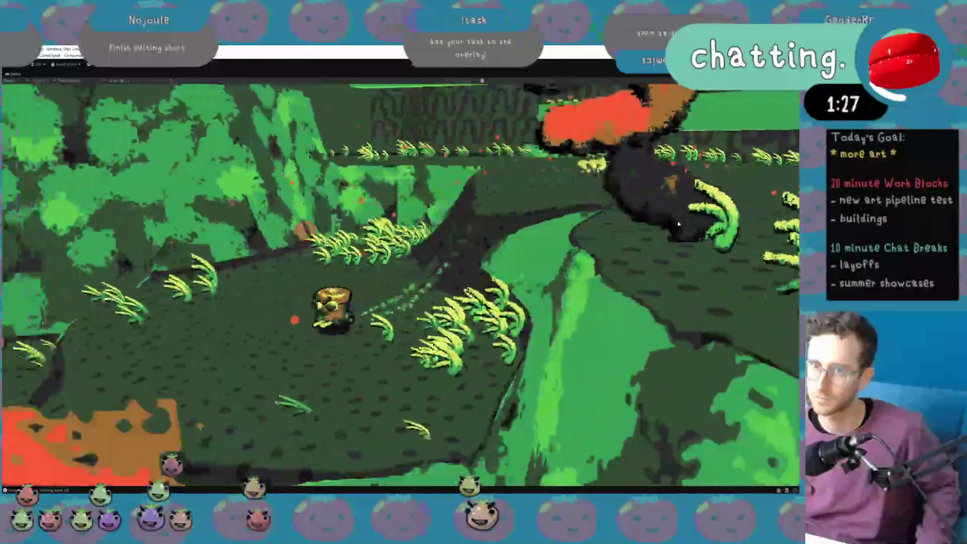
key(w)
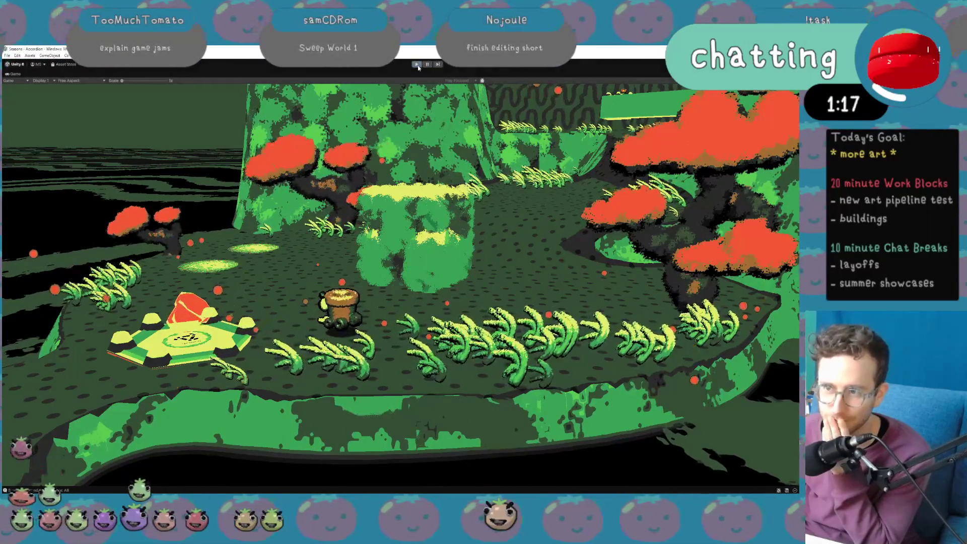
Stop Play mode and select BassSideobjects, collapsing its cube list in the Hierarchy.
click(417, 65)
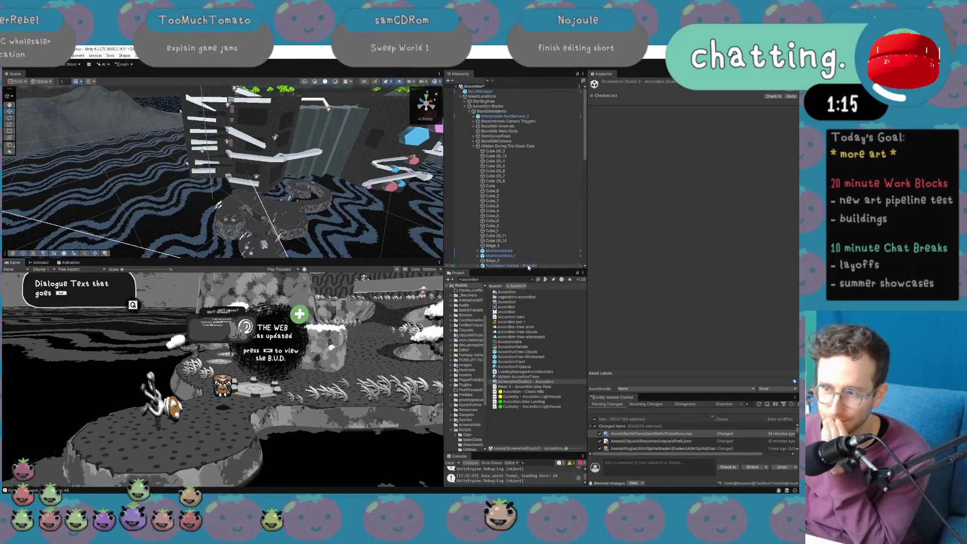
click(508, 110)
scroll(525, 204, down, 5)
scroll(527, 211, up, 5)
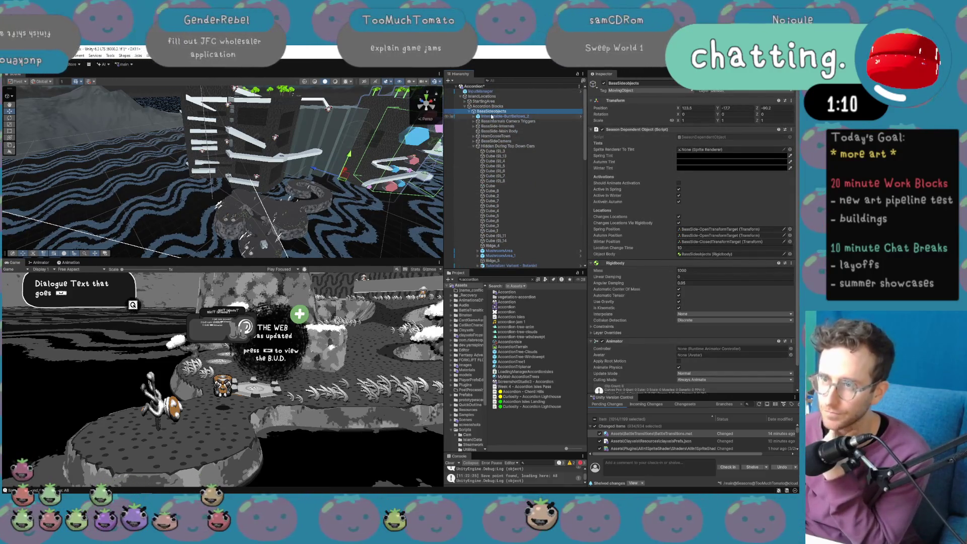
click(470, 112)
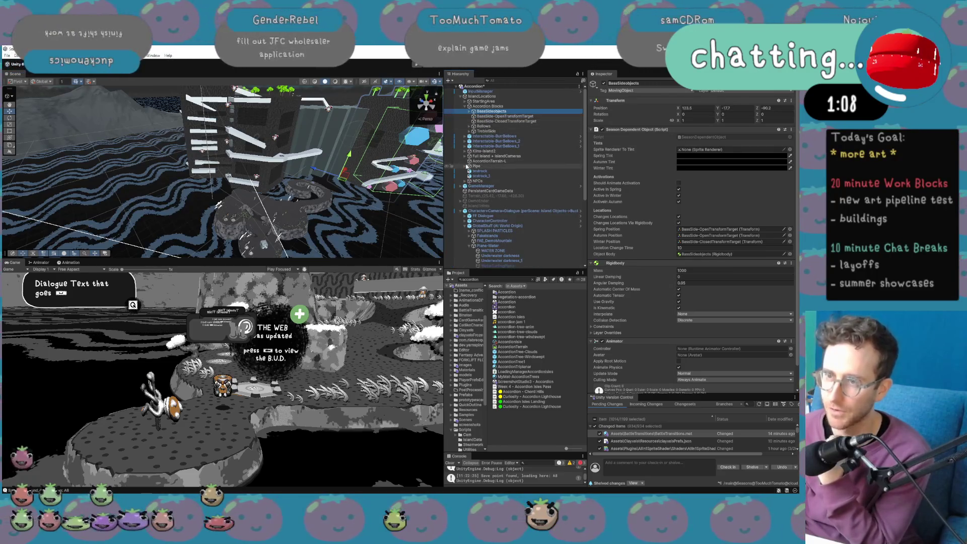
Orbit the scene to the red-and-white StickerBush, select it, and restart Play mode.
drag(408, 212, 418, 197)
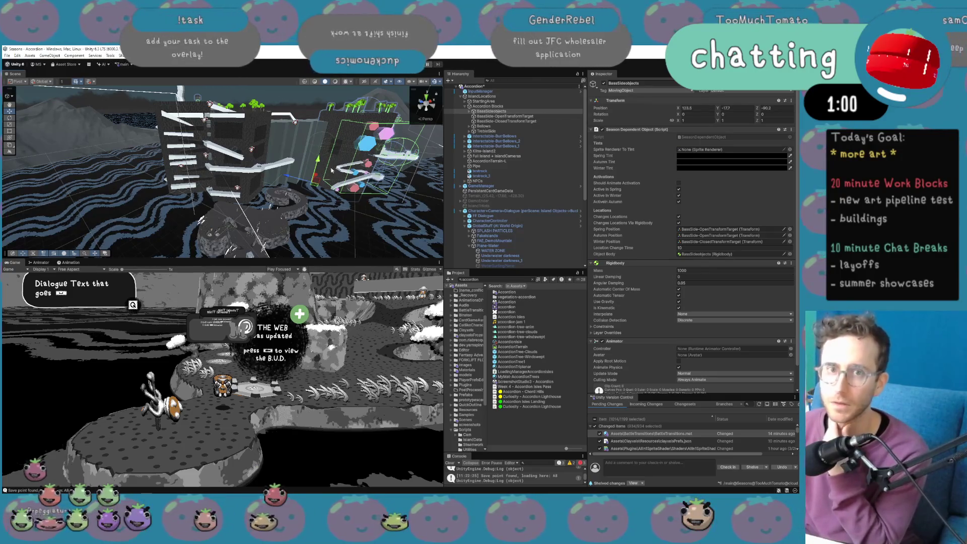
mouse_move(334, 179)
mouse_down()
mouse_move(290, 191)
mouse_move(298, 184)
mouse_move(182, 182)
mouse_up()
click(179, 181)
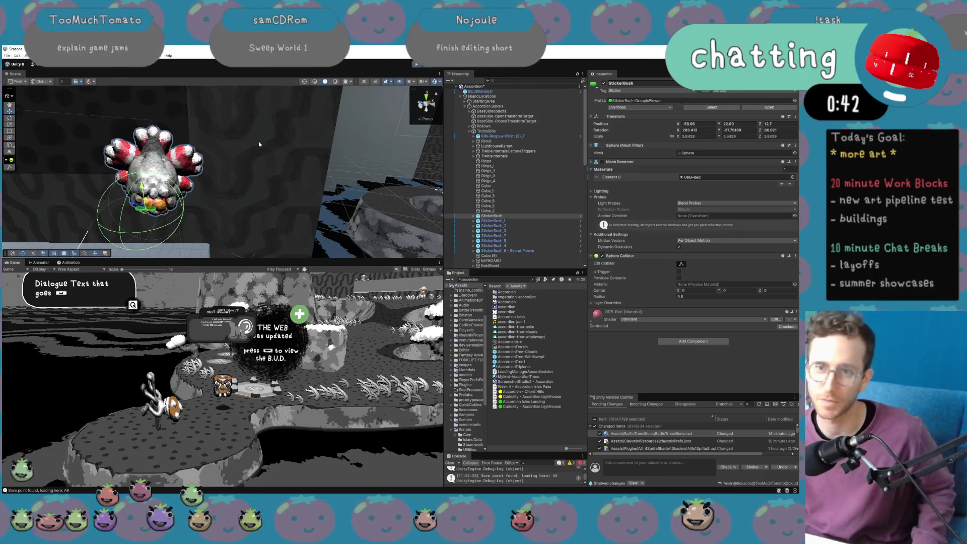
key(ctrl+p)
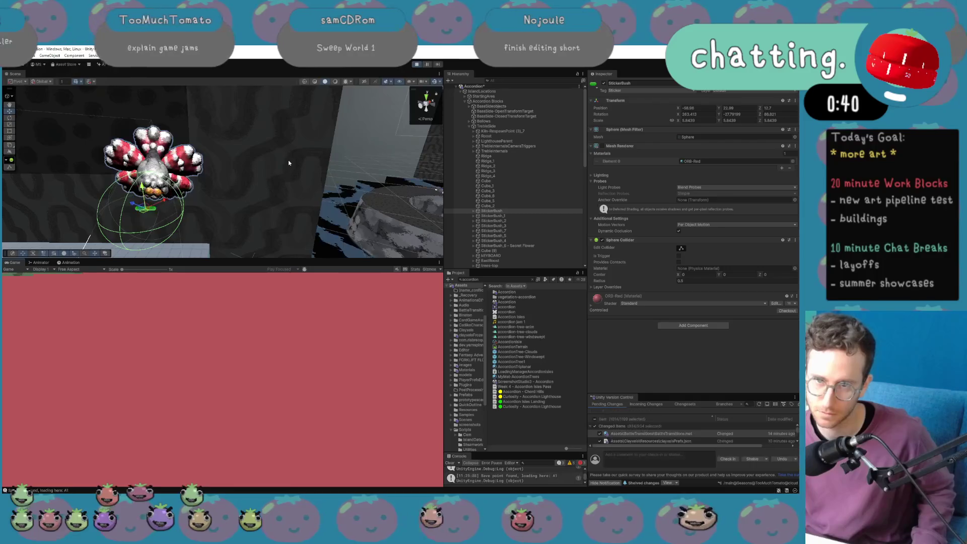
Select the Cube (9) block beside the StickerBush and fly the scene view back around it.
right_click(288, 159)
click(253, 149)
click(253, 149)
mouse_move(252, 149)
mouse_down()
mouse_move(299, 115)
mouse_move(323, 160)
mouse_move(318, 126)
mouse_move(285, 112)
mouse_up()
key(s)
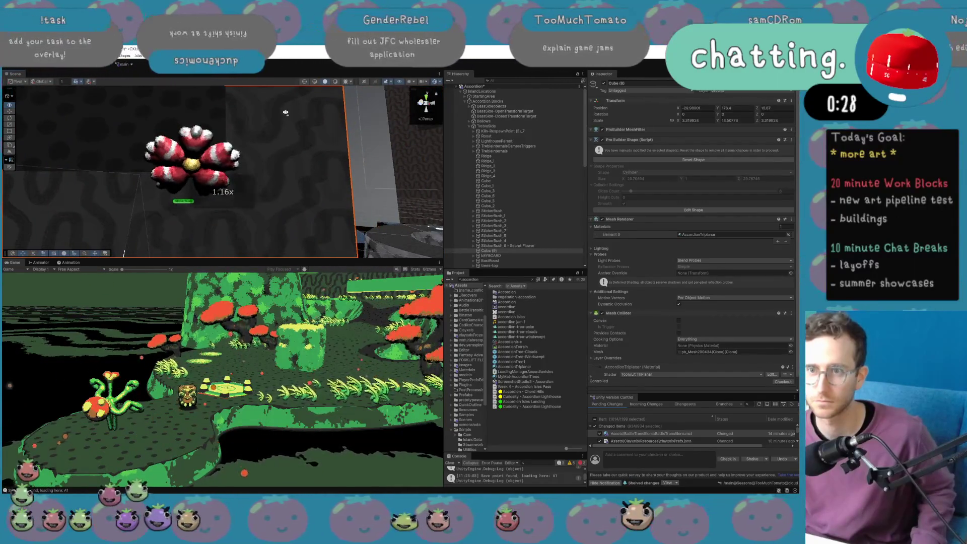
key(a)
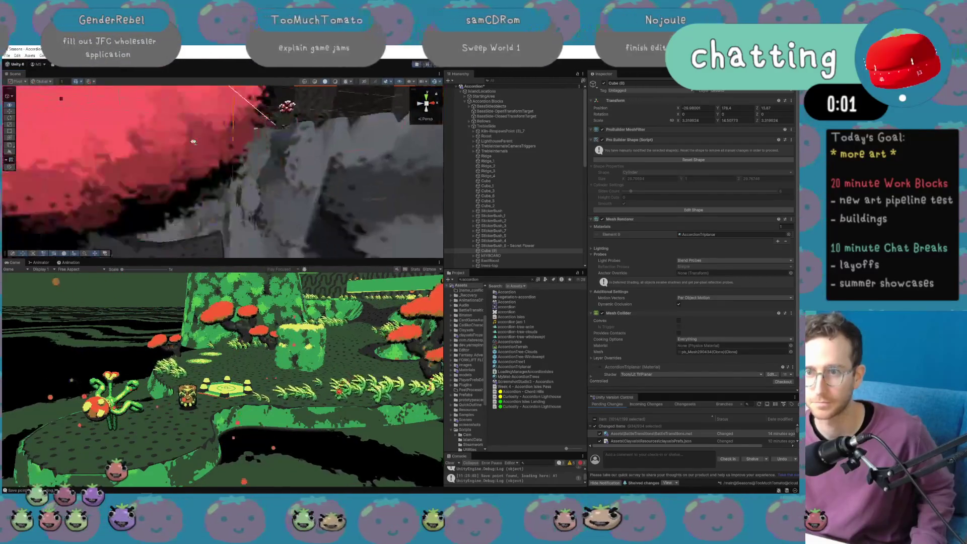
drag(193, 142, 193, 144)
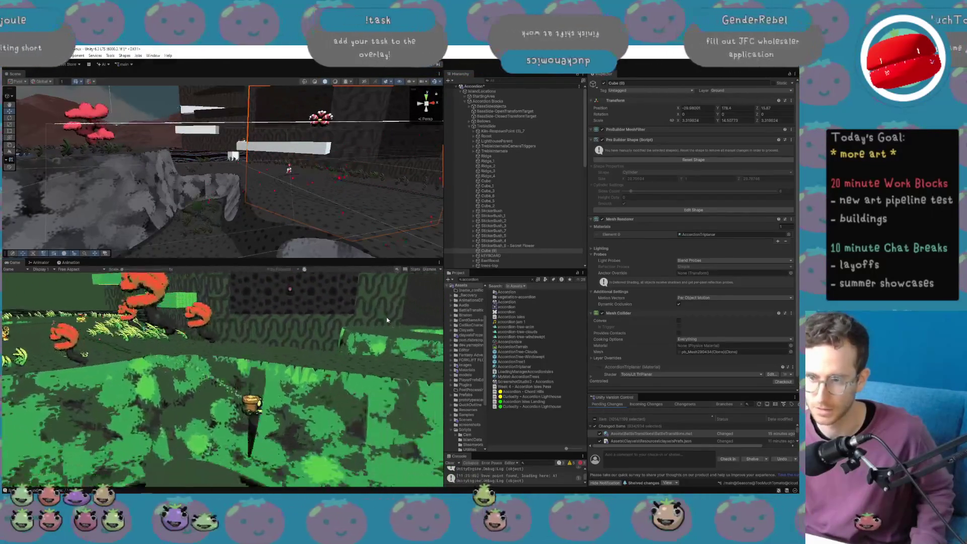
Turn on the Game view Stats overlay and select the BoxHouse1 clay cube in the scene.
click(415, 270)
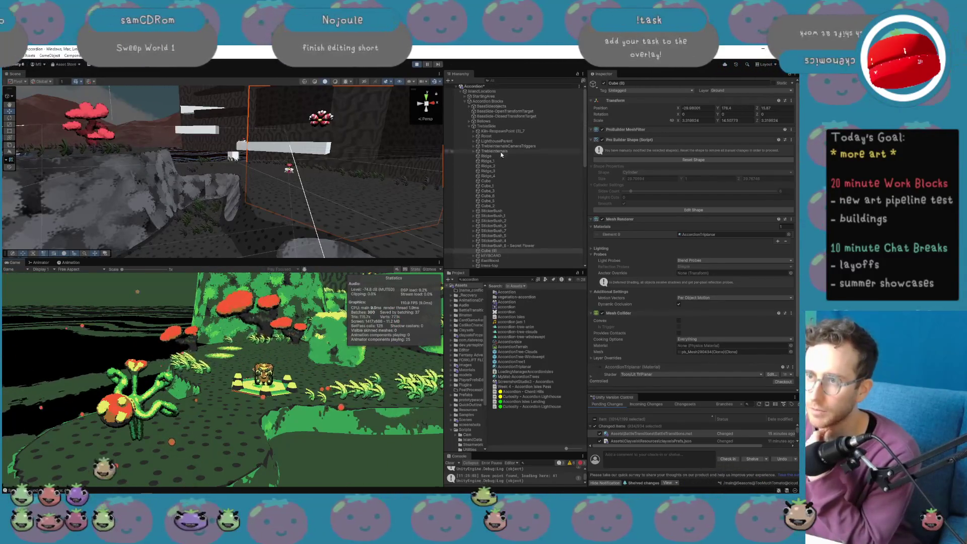
scroll(499, 202, down, 10)
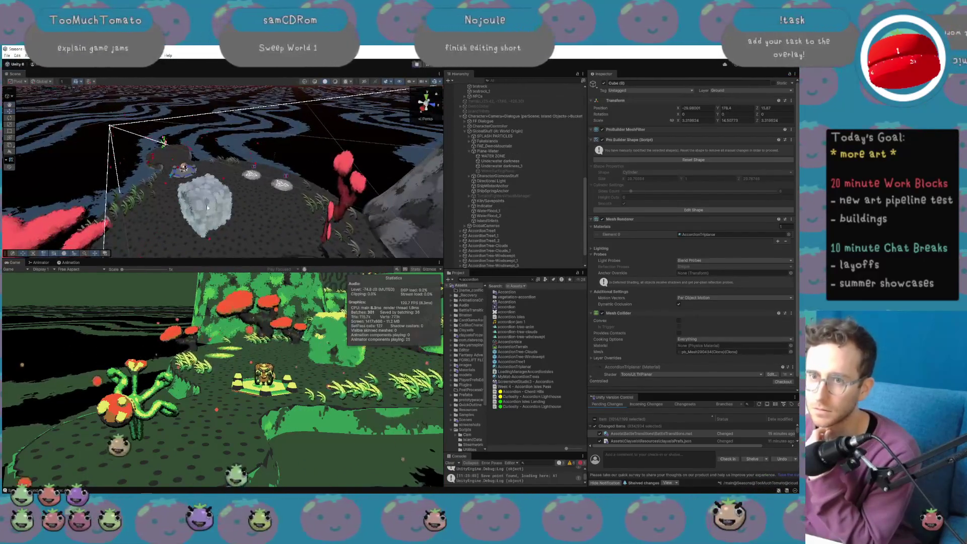
click(208, 211)
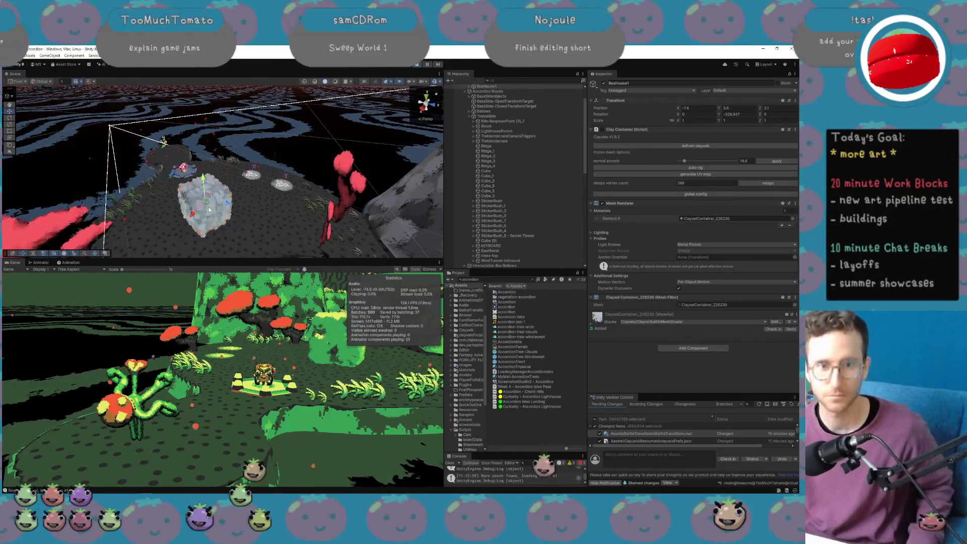
Duplicate BoxHouse1 with Ctrl+D and drag the copies into a cluster to the lower left.
key(ctrl+d)
key(ctrl+d)
key(ctrl+d)
mouse_move(247, 184)
mouse_down()
mouse_move(227, 199)
mouse_move(254, 199)
mouse_move(252, 161)
mouse_move(238, 190)
mouse_move(166, 212)
mouse_move(243, 165)
mouse_move(177, 200)
mouse_up()
key(ctrl+d)
key(ctrl+d)
key(ctrl+d)
key(ctrl+d)
key(ctrl+d)
key(ctrl+d)
key(ctrl+d)
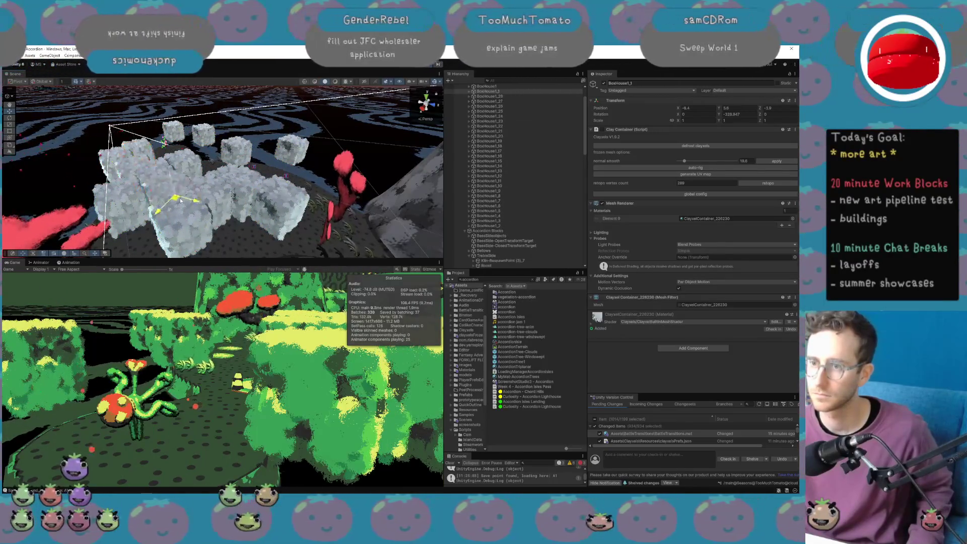
key(ctrl+d)
key(ctrl+d)
key(ctrl+d)
drag(143, 142, 134, 177)
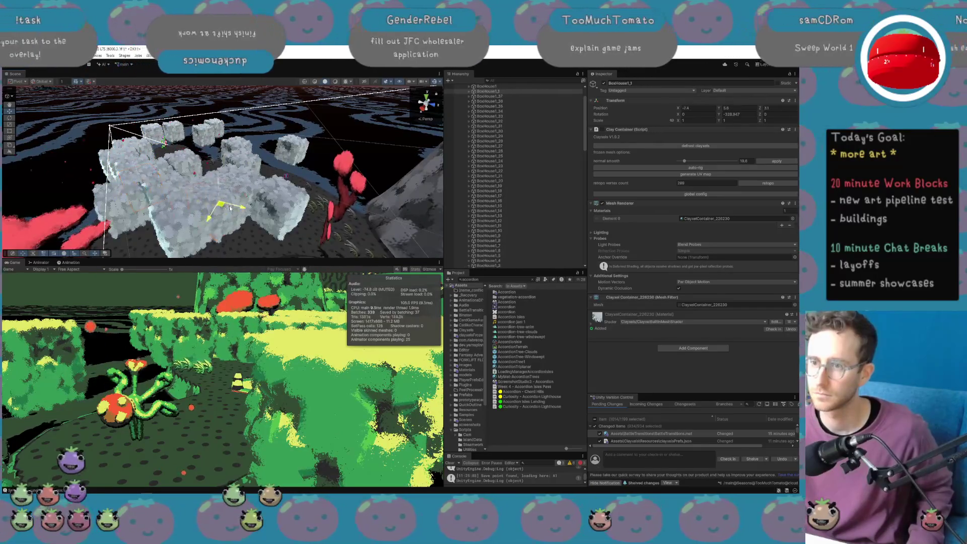
key(ctrl+d)
key(ctrl+d)
drag(164, 130, 153, 165)
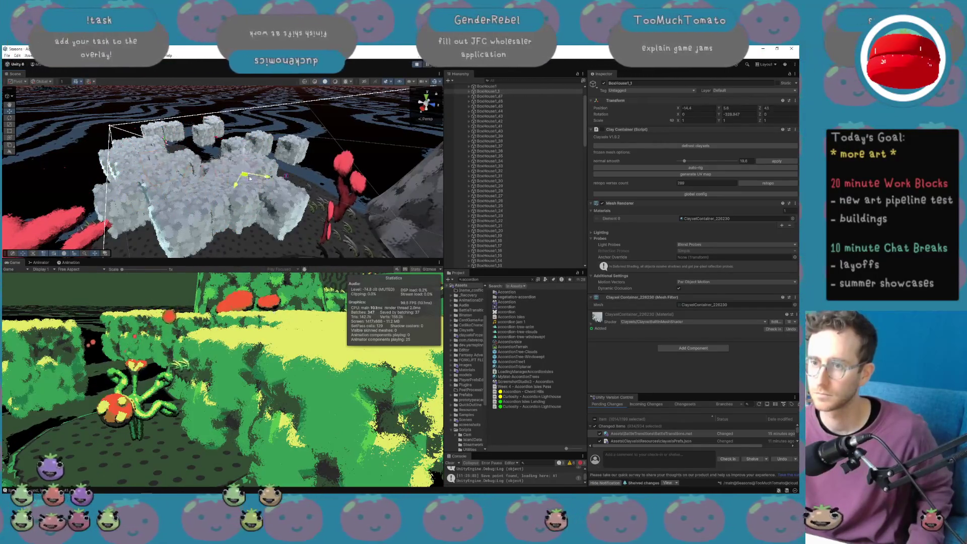
key(ctrl+d)
key(ctrl+d)
key(ctrl+d)
drag(258, 143, 143, 171)
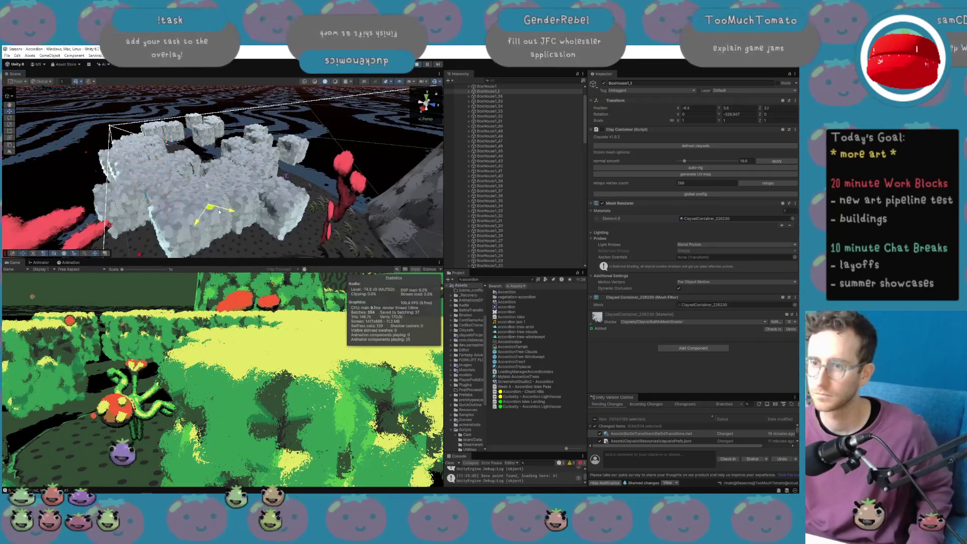
key(ctrl+d)
key(ctrl+d)
drag(139, 132, 148, 191)
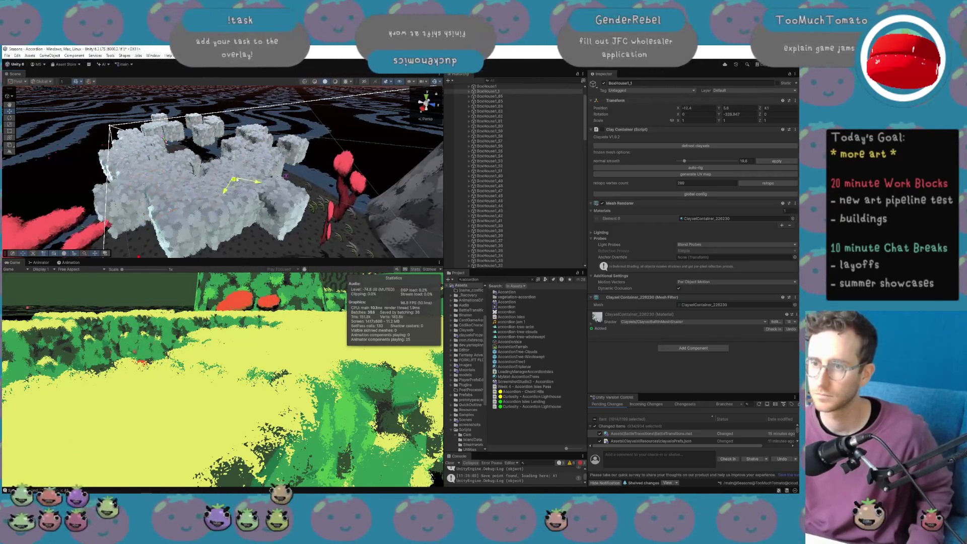
Keep duplicating and placing BoxHouse1 copies to extend the cluster further left.
key(ctrl+d)
key(ctrl+d)
drag(142, 129, 137, 175)
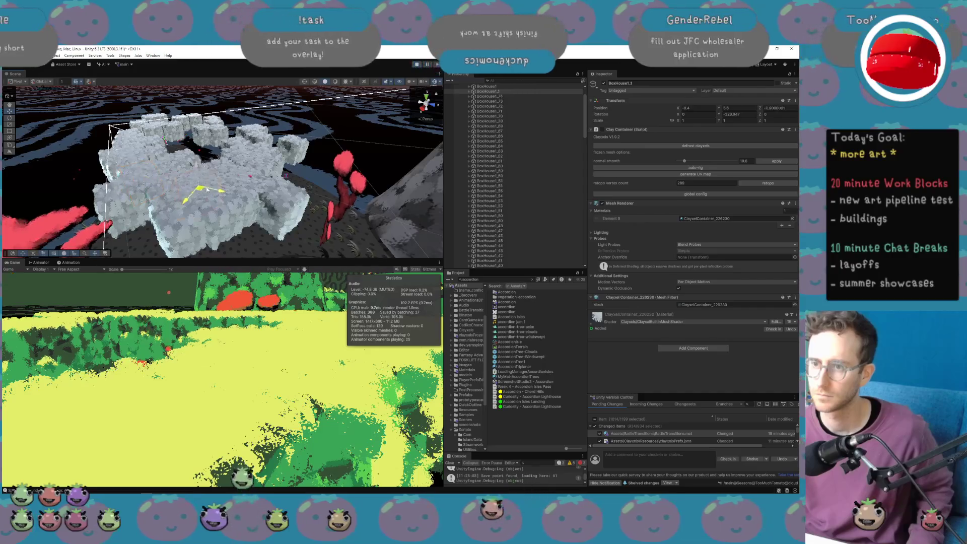
key(ctrl+d)
key(ctrl+d)
drag(126, 133, 128, 178)
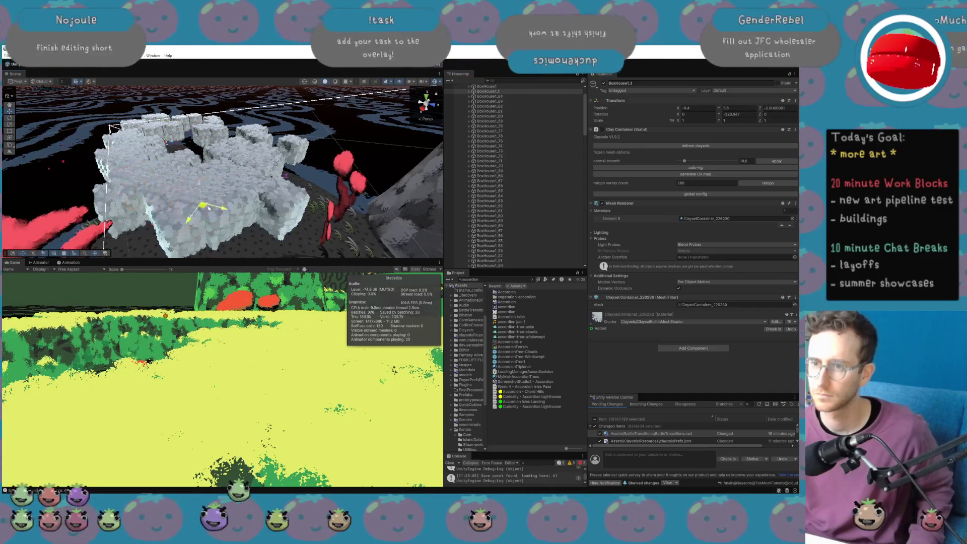
key(ctrl+d)
key(ctrl+d)
drag(229, 161, 158, 163)
key(ctrl+d)
key(ctrl+d)
key(ctrl+d)
mouse_move(201, 190)
mouse_down()
mouse_move(178, 182)
mouse_move(209, 162)
mouse_move(202, 154)
mouse_up()
key(ctrl+d)
key(ctrl+d)
key(ctrl+d)
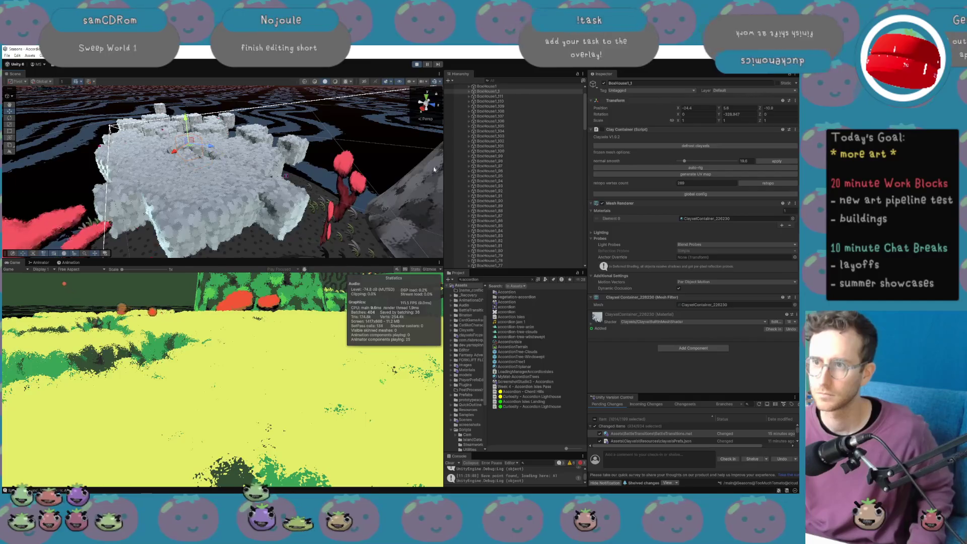
Frame one box house and scale it up to about 1.97.
key(f)
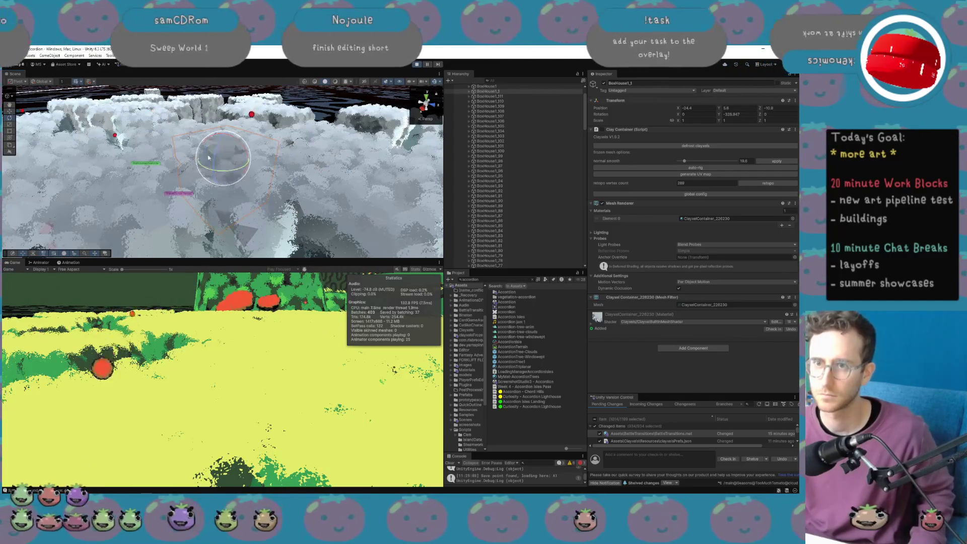
key(r)
mouse_move(222, 159)
mouse_down()
mouse_move(270, 158)
mouse_move(232, 164)
mouse_move(247, 145)
mouse_up()
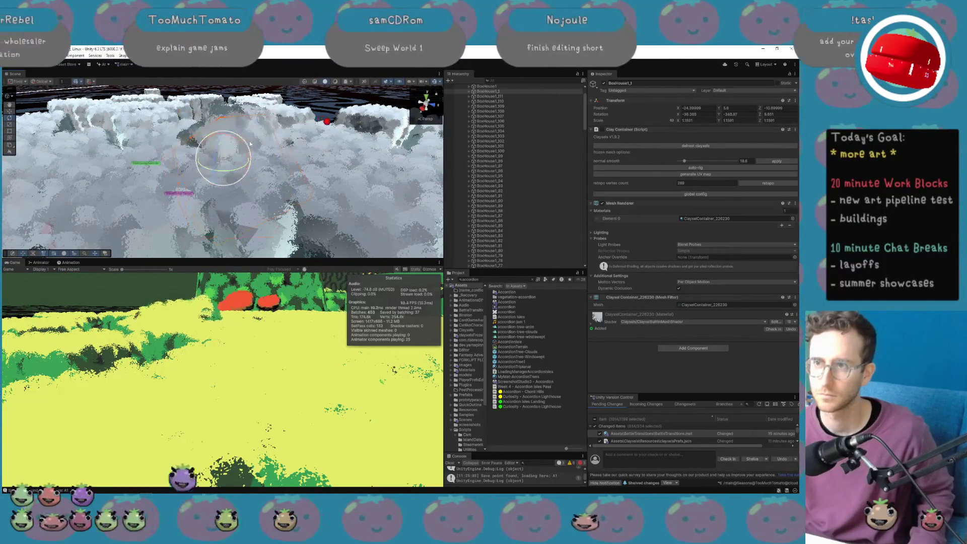
Select the original BoxHouse1 and all its copies, then frame them in the view.
click(500, 110)
scroll(506, 230, down, 15)
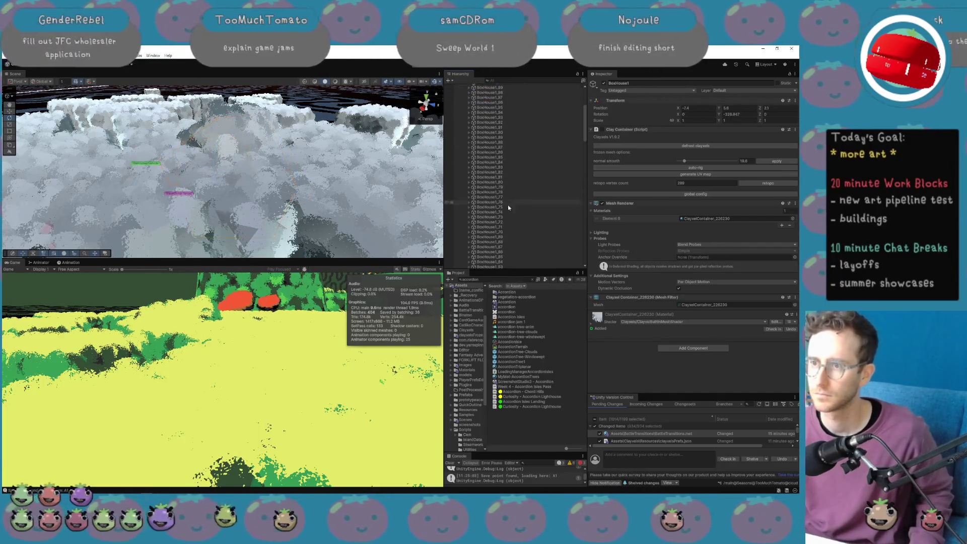
scroll(506, 230, up, 3)
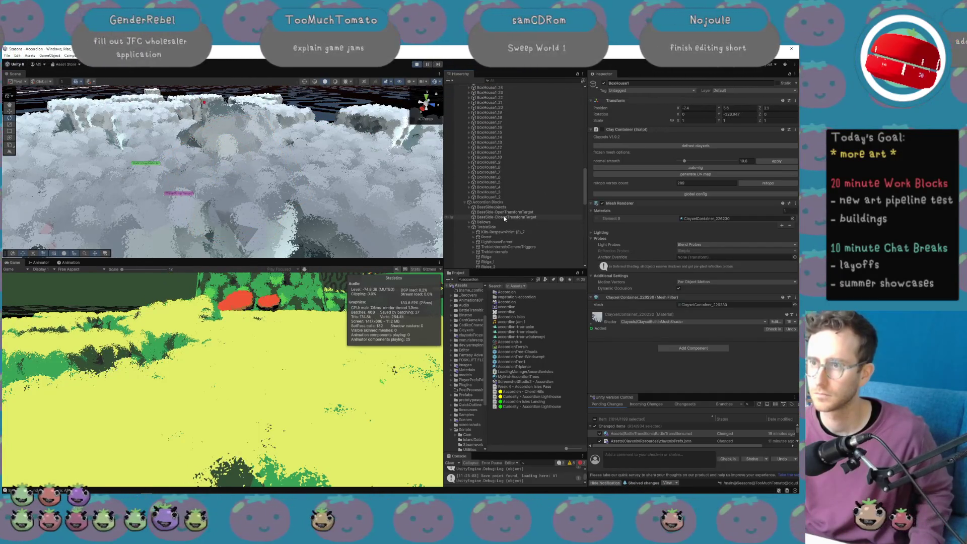
shift+click(487, 196)
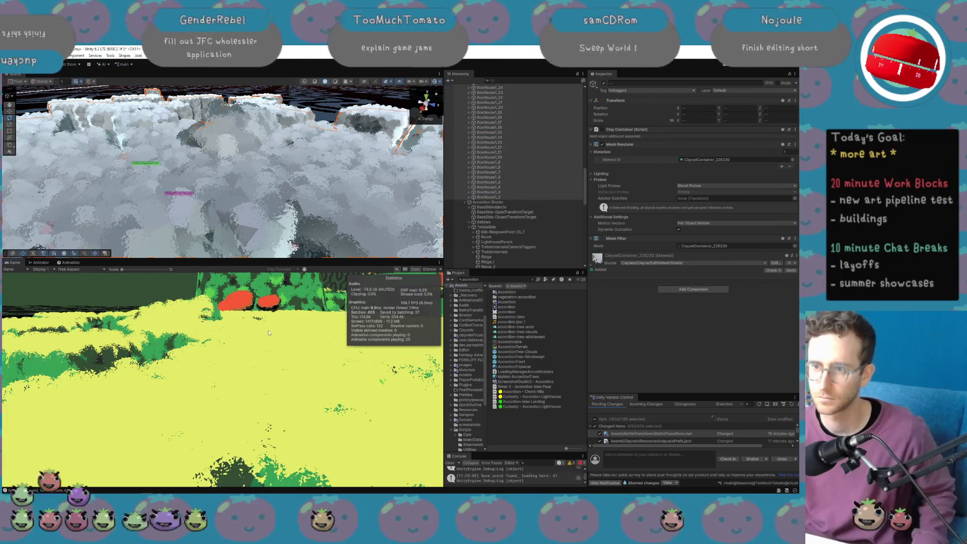
key(f)
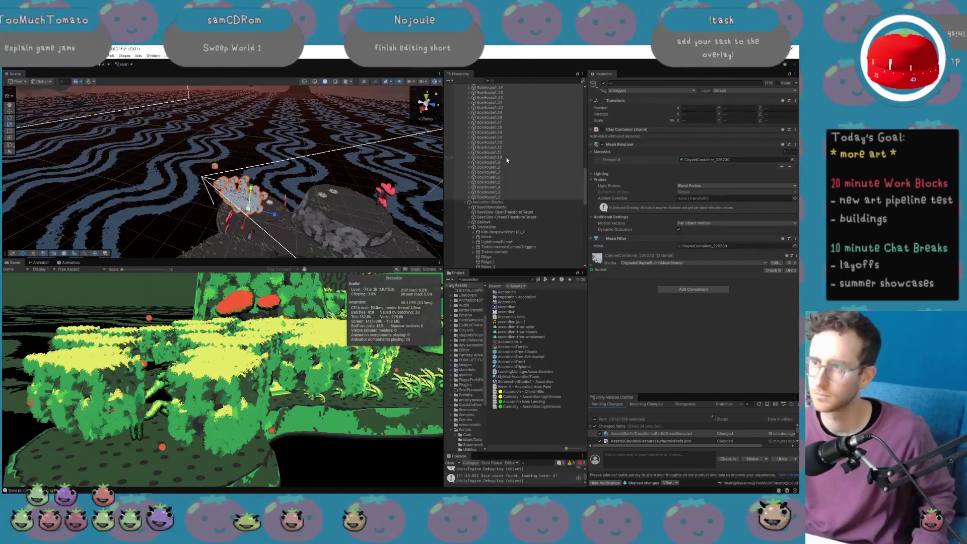
Tick and untick the Inspector active checkbox of the selected BoxHouse1 copies over and over.
click(604, 84)
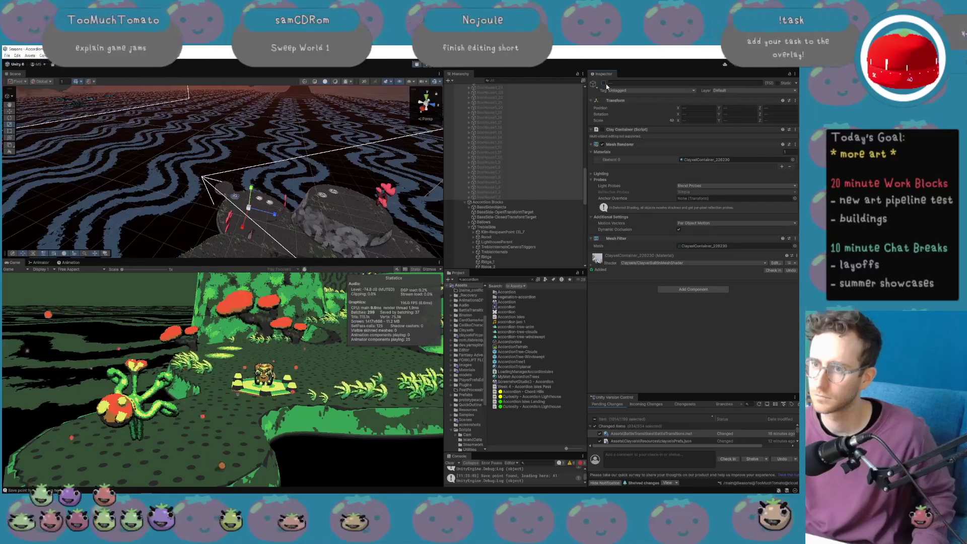
click(604, 83)
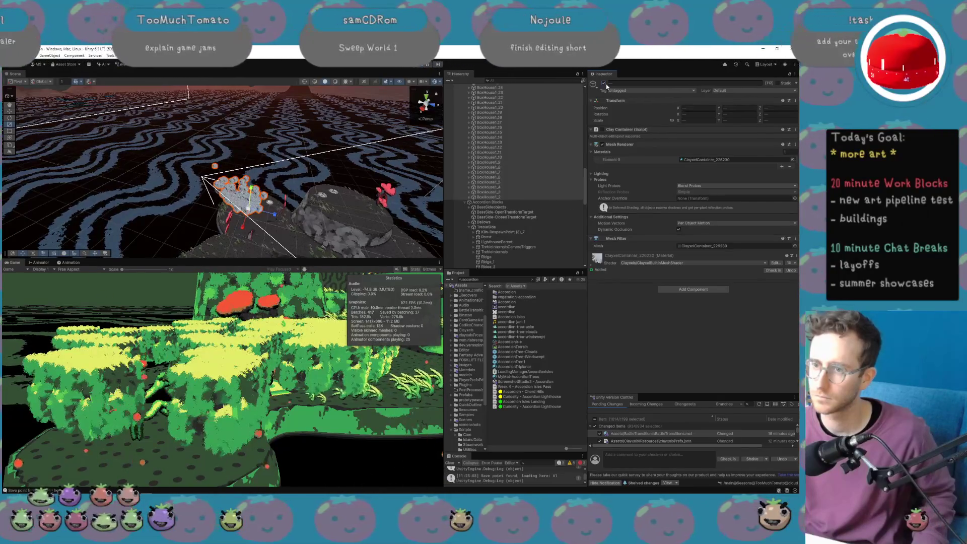
click(605, 83)
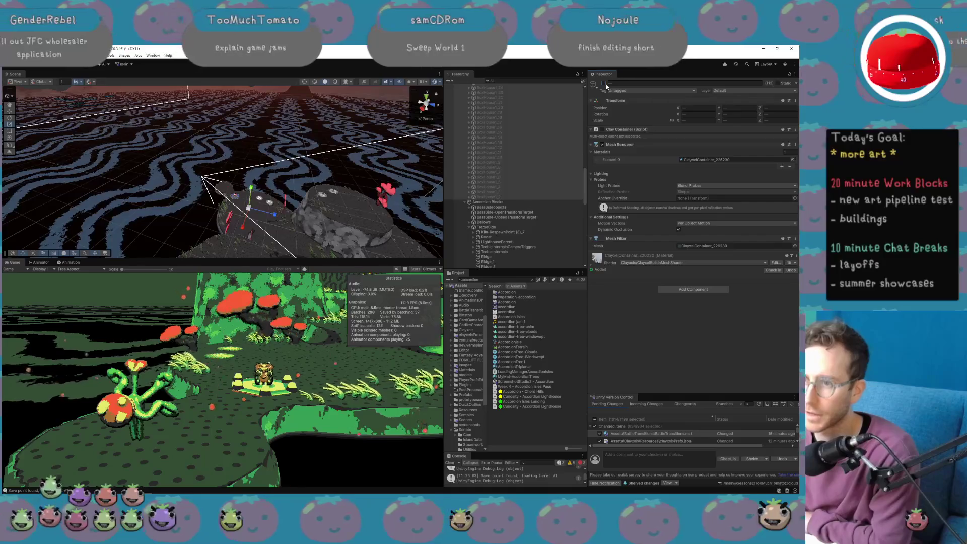
scroll(531, 158, up, 10)
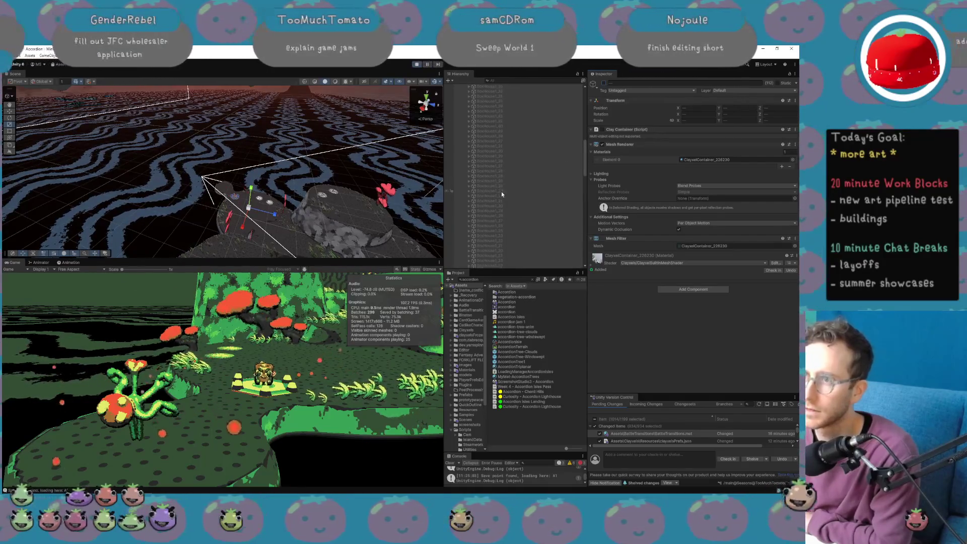
scroll(504, 196, down, 5)
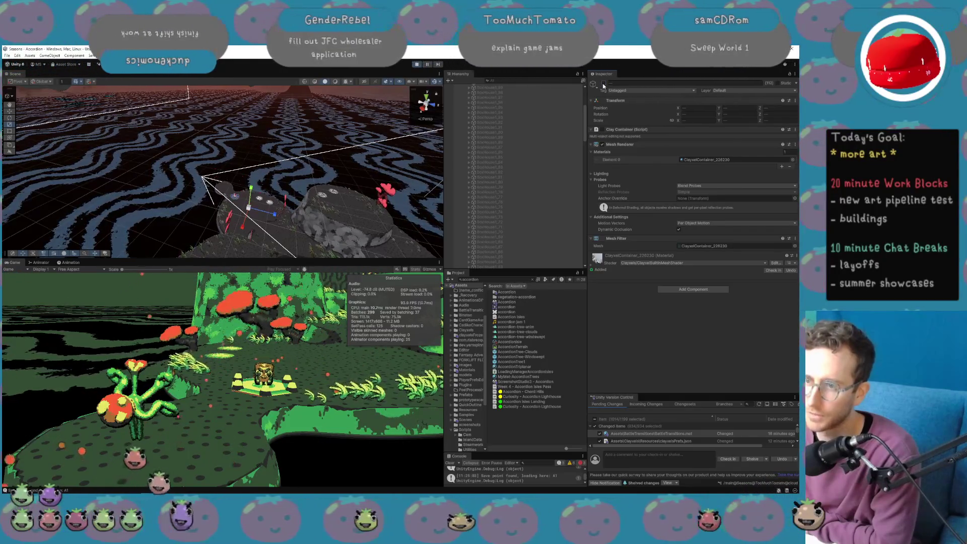
click(604, 84)
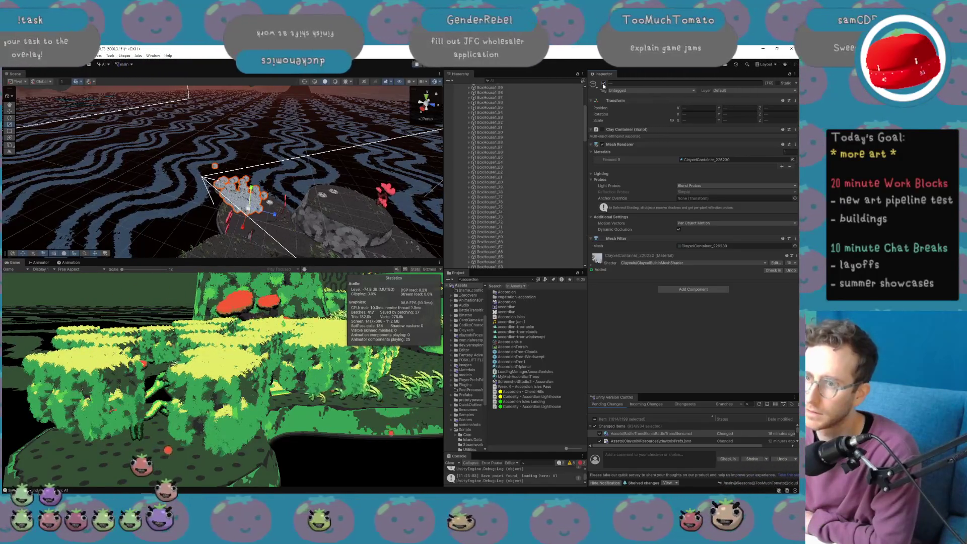
click(604, 83)
click(604, 84)
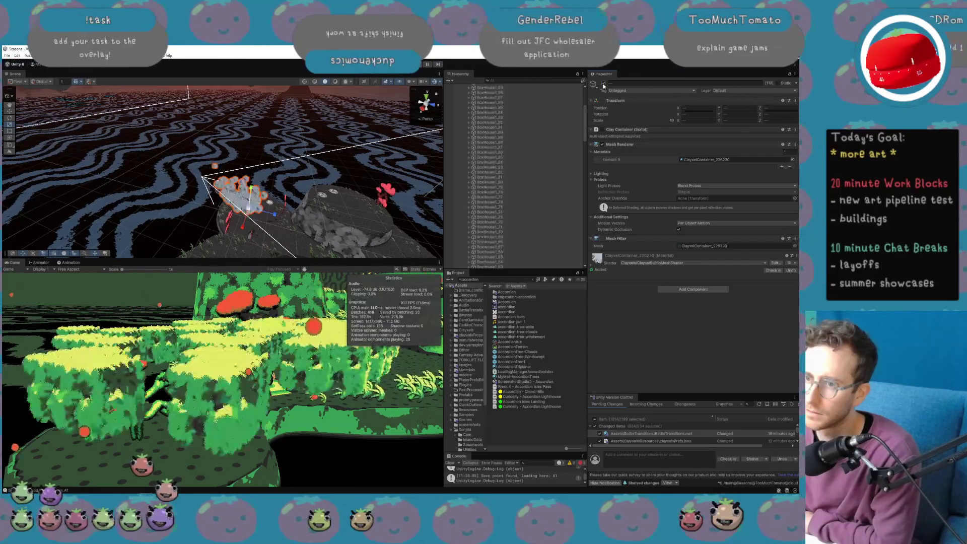
click(603, 83)
click(604, 84)
click(603, 84)
click(604, 84)
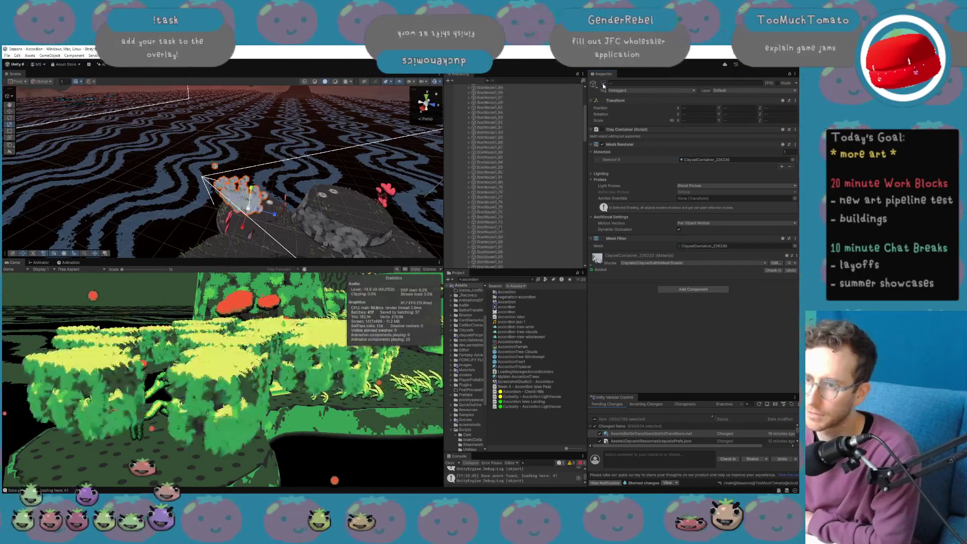
click(604, 83)
click(604, 84)
click(604, 84)
click(604, 84)
click(603, 84)
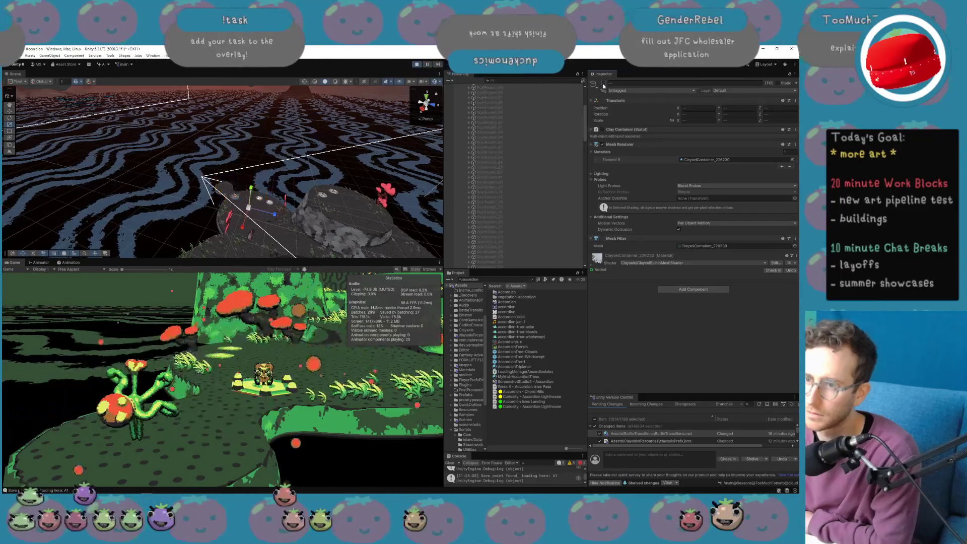
click(603, 84)
click(603, 84)
click(604, 84)
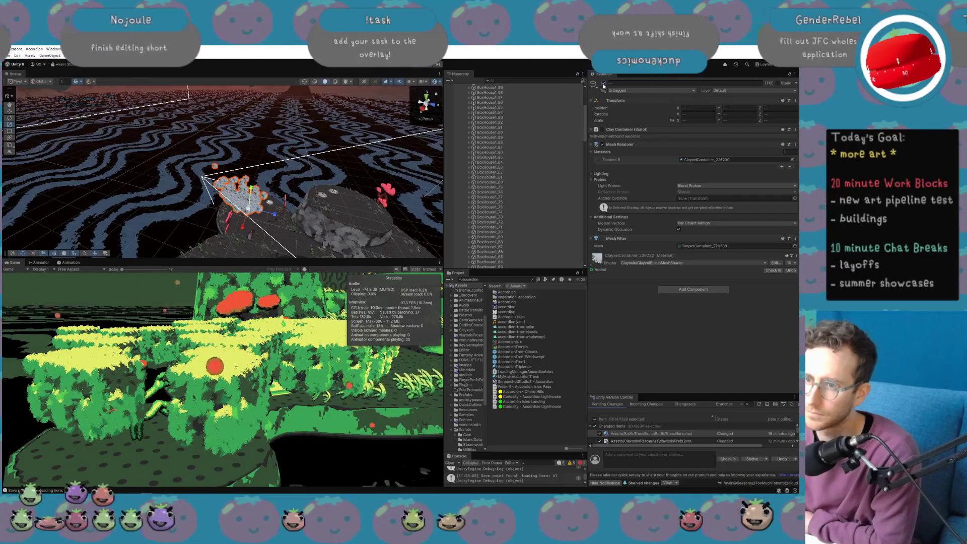
click(604, 84)
click(604, 84)
click(603, 84)
click(604, 83)
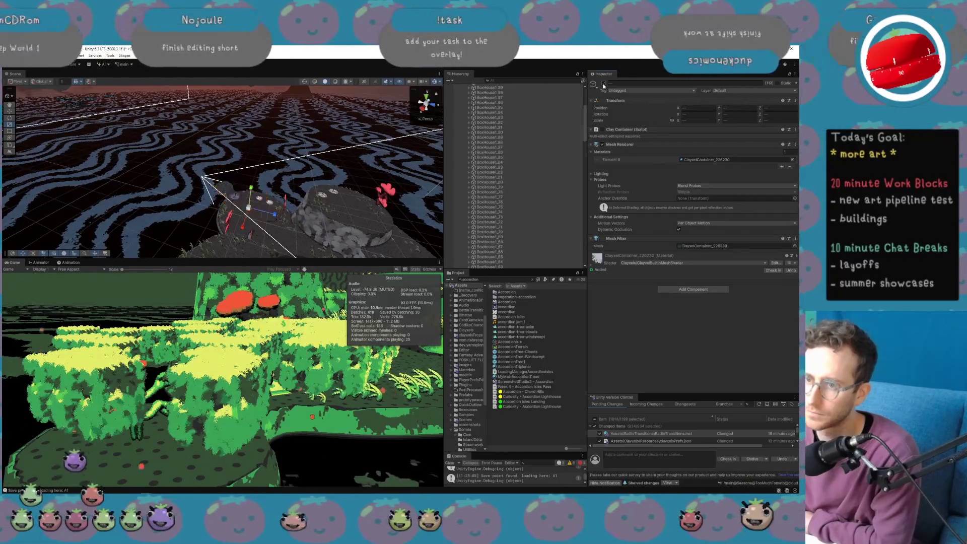
click(604, 84)
click(604, 84)
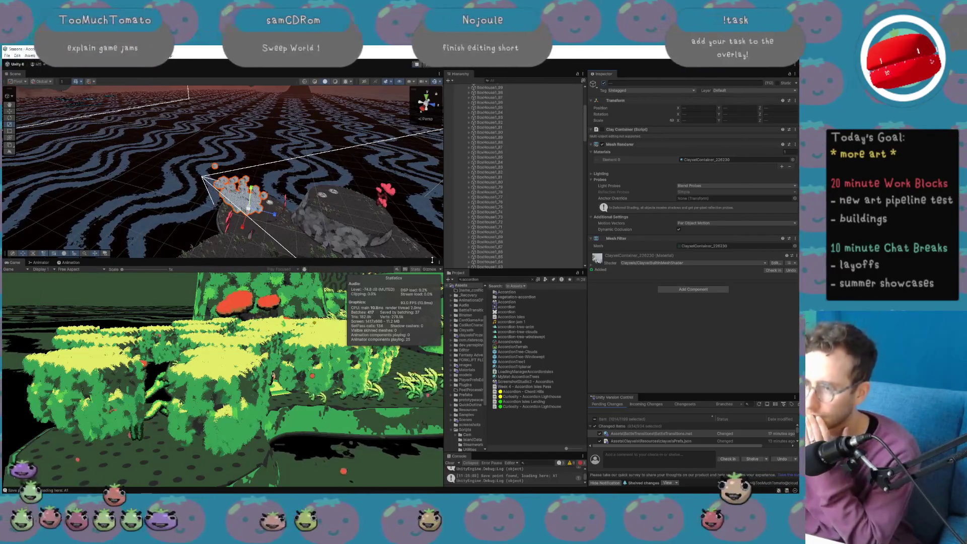
Select the Hierarchy run of BoxHouse1 copies down to BoxHouse1_2.
scroll(458, 238, up, 5)
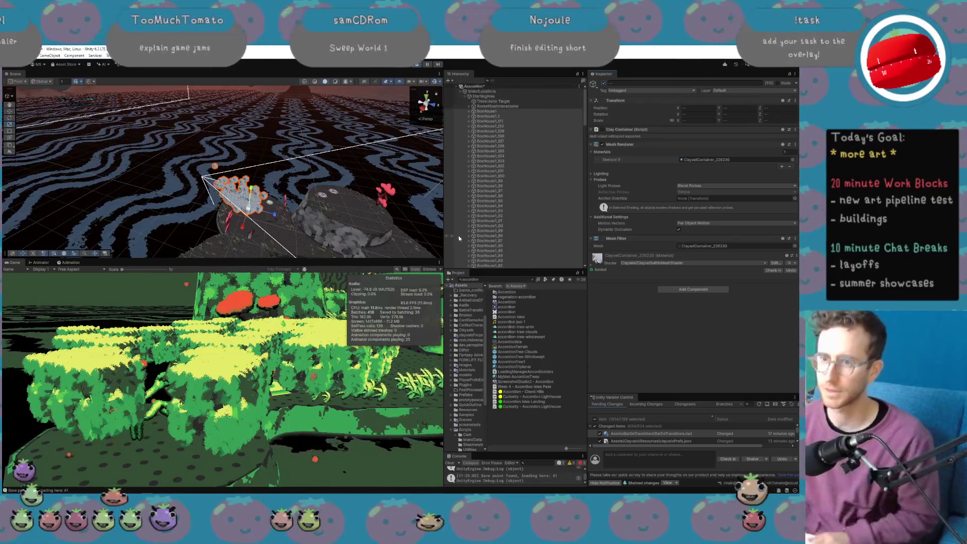
click(487, 120)
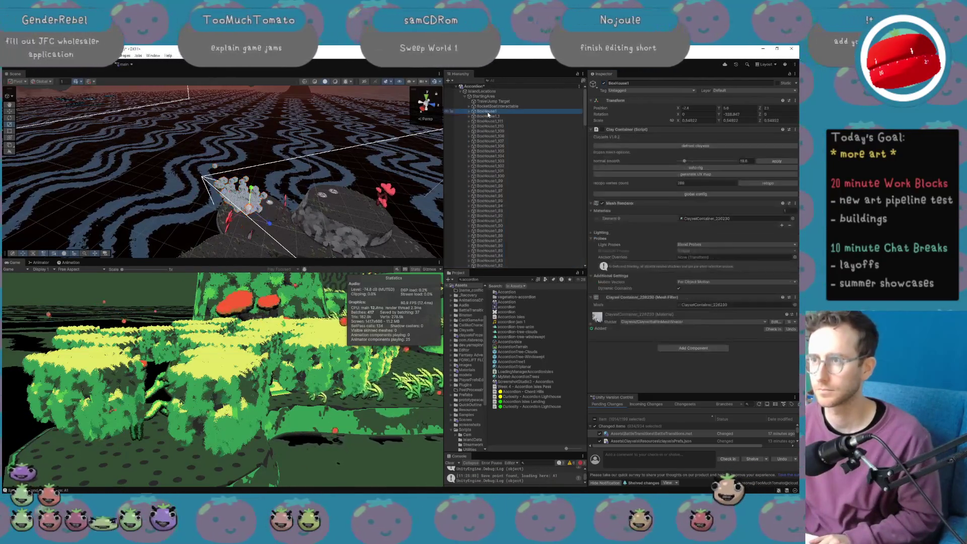
scroll(528, 231, down, 5)
scroll(527, 233, down, 10)
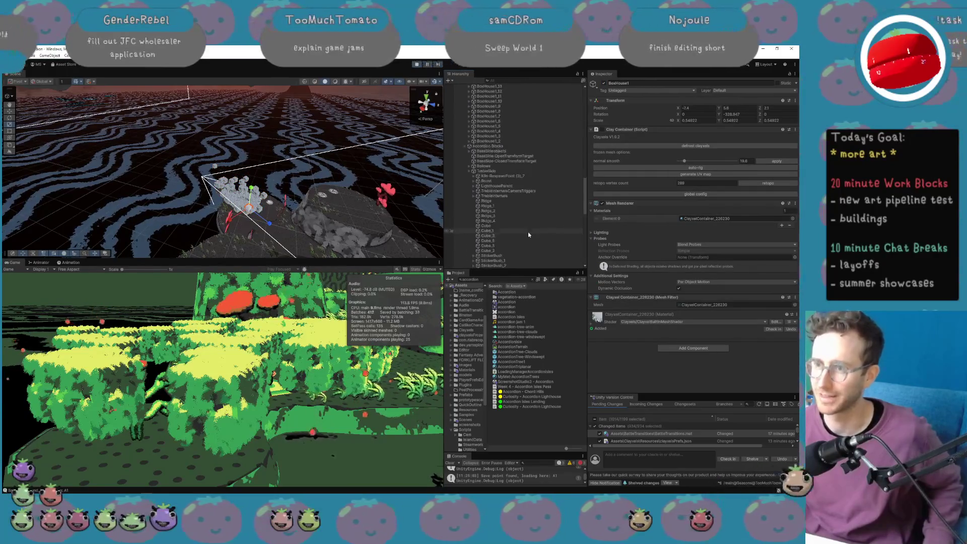
scroll(530, 213, up, 10)
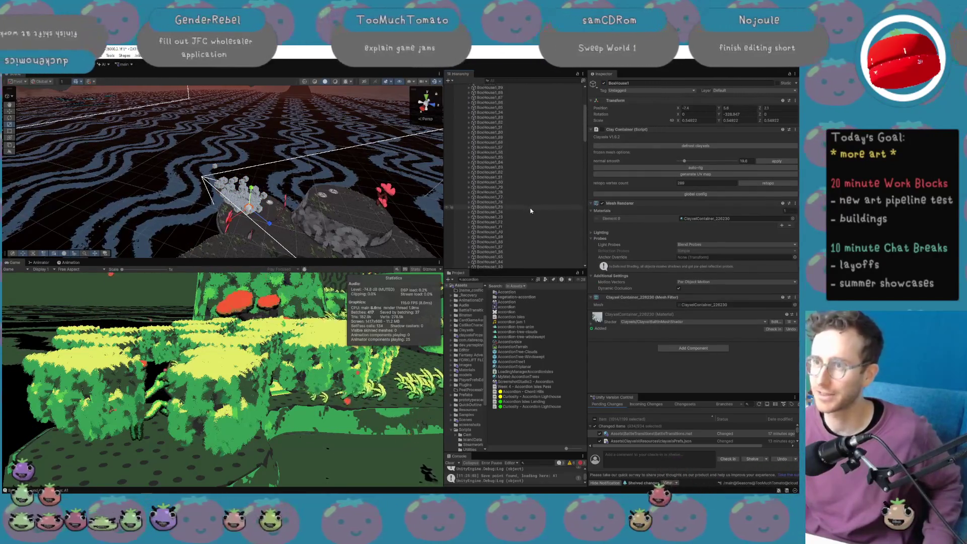
scroll(530, 209, down, 15)
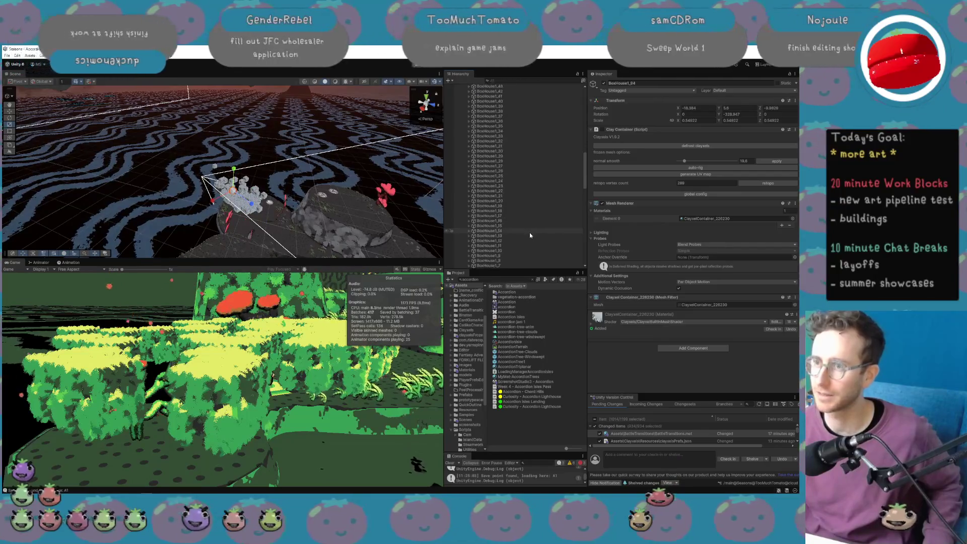
shift+click(527, 197)
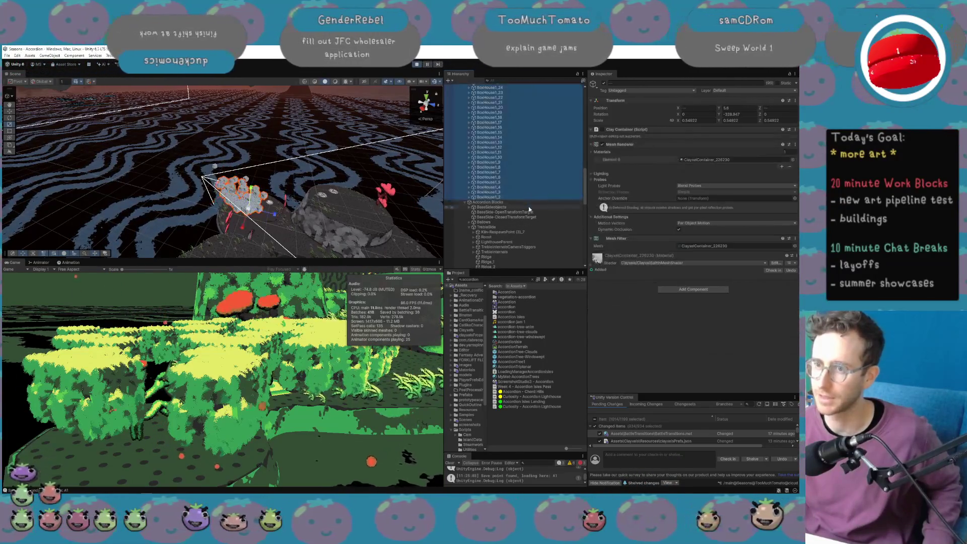
Extend the selection to BoxHouse1_111, delete the copies, and reselect the original BoxHouse1.
scroll(529, 209, up, 5)
scroll(530, 208, up, 7)
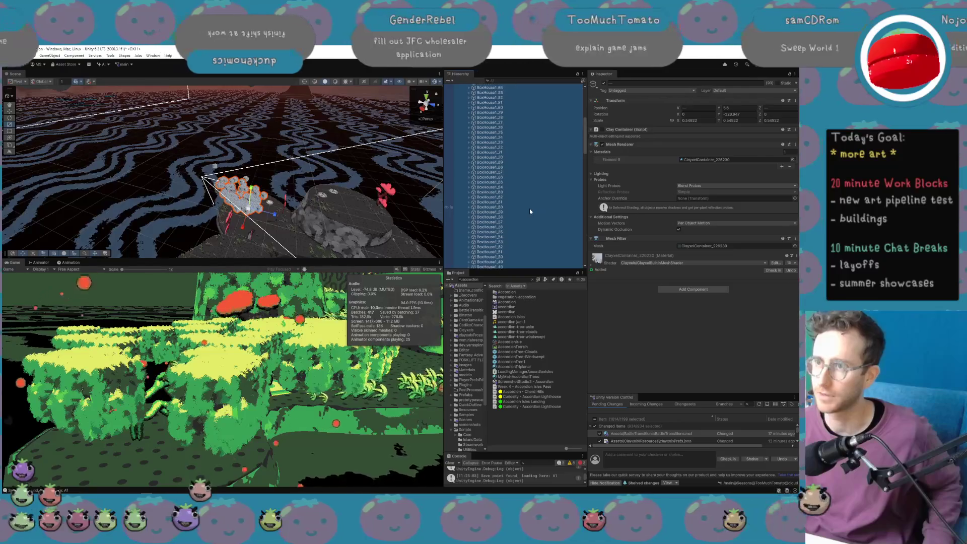
scroll(506, 128, up, 6)
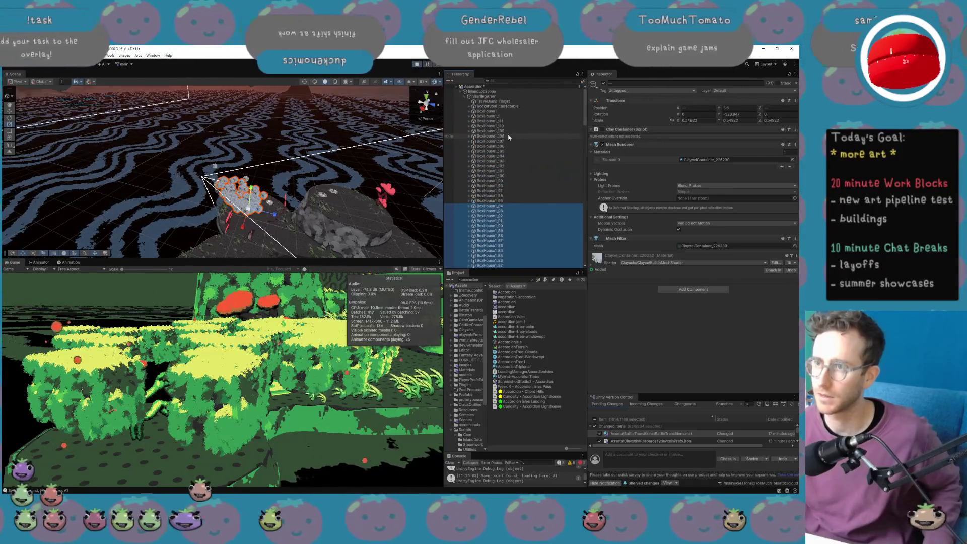
scroll(503, 195, down, 10)
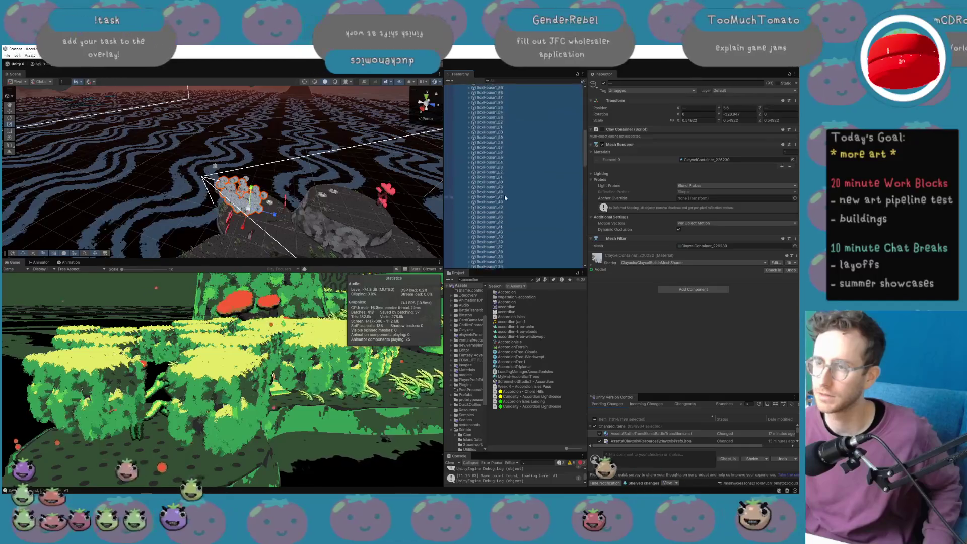
scroll(504, 198, up, 10)
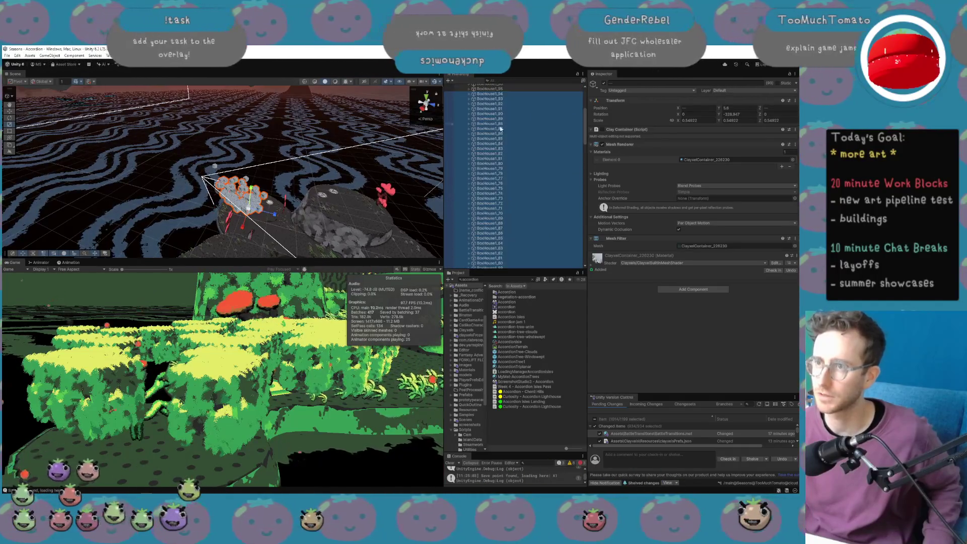
shift+click(491, 120)
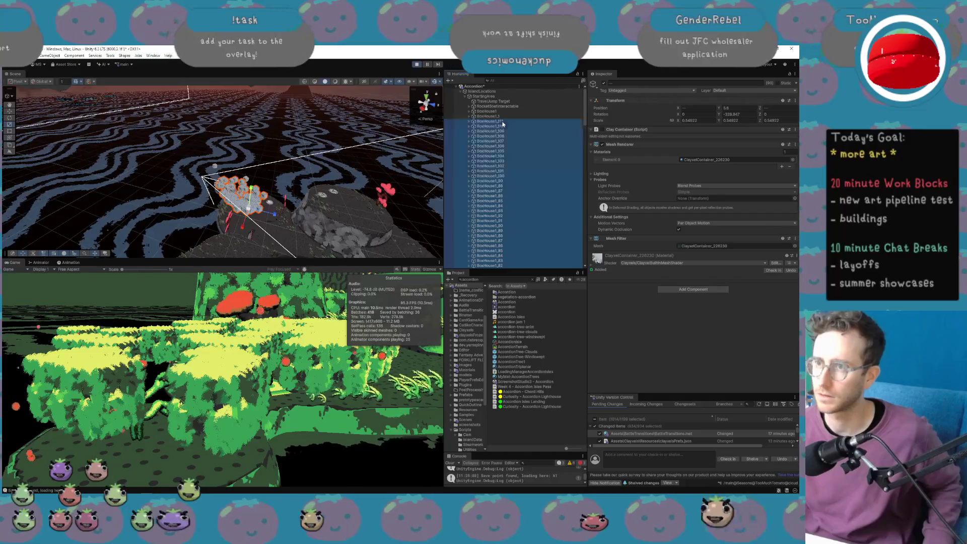
key(Delete)
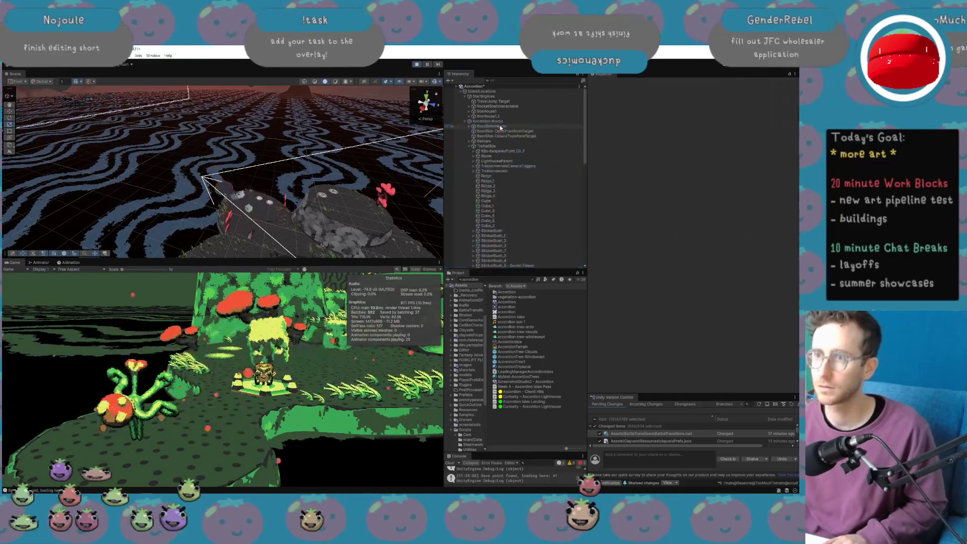
click(487, 111)
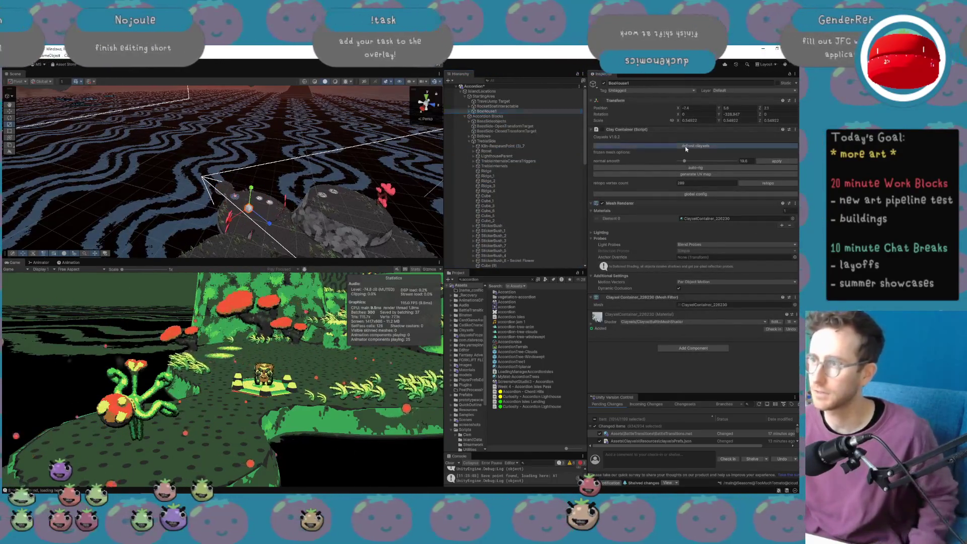
Defrost BoxHouse1's clayxels, browse a few nearby objects, then reselect and frame BoxHouse1.
click(685, 146)
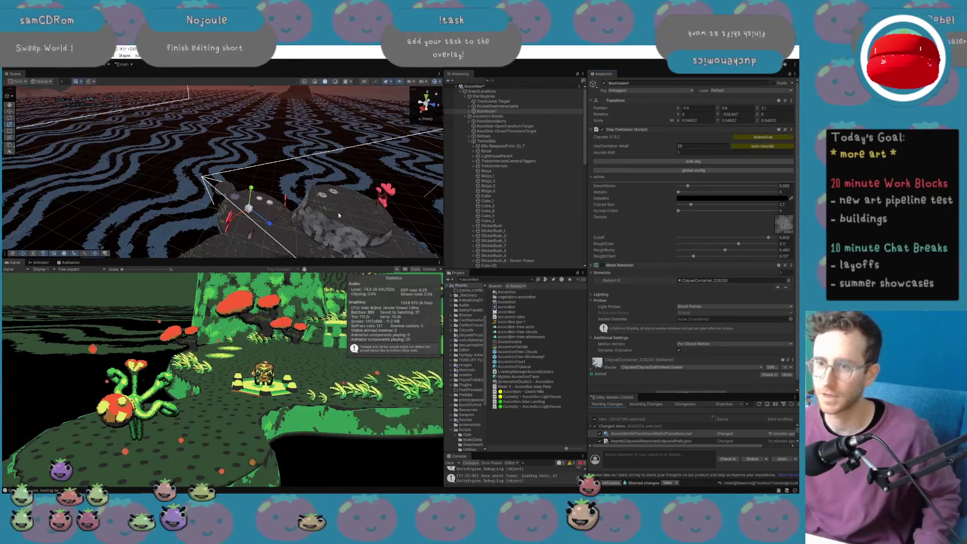
click(325, 333)
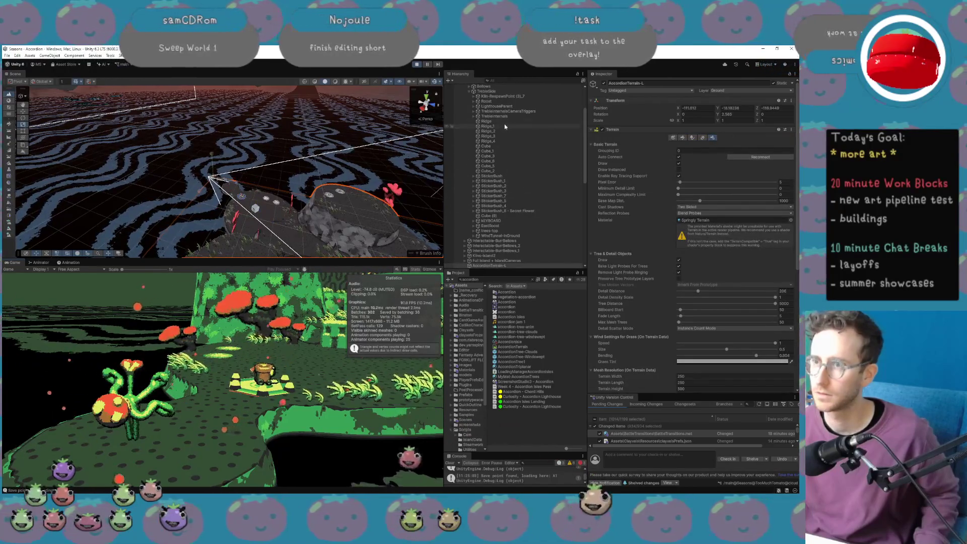
click(486, 121)
scroll(507, 222, up, 3)
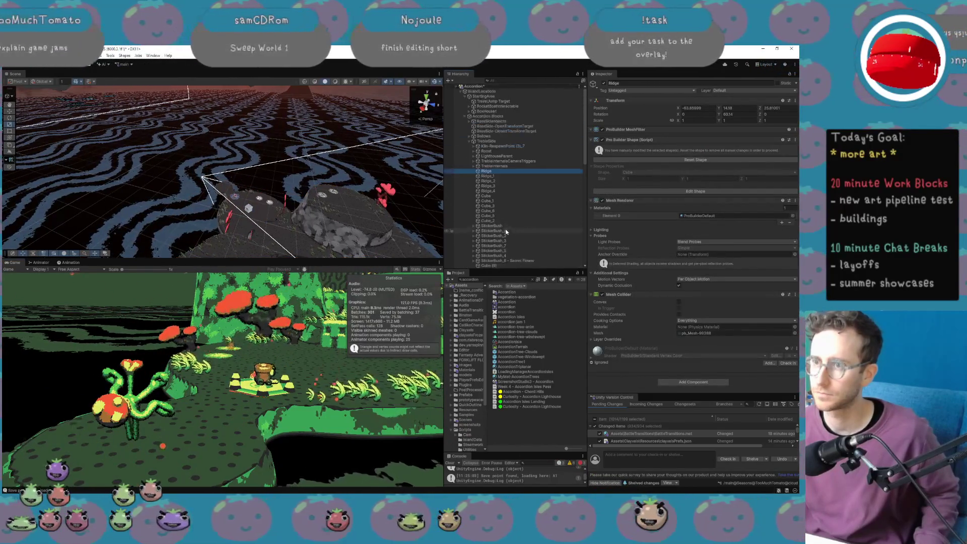
click(500, 146)
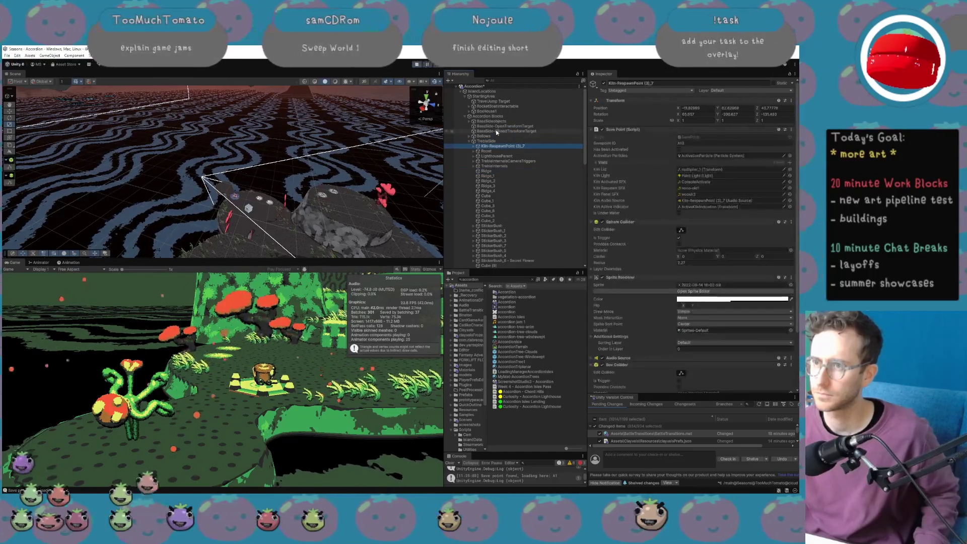
click(489, 111)
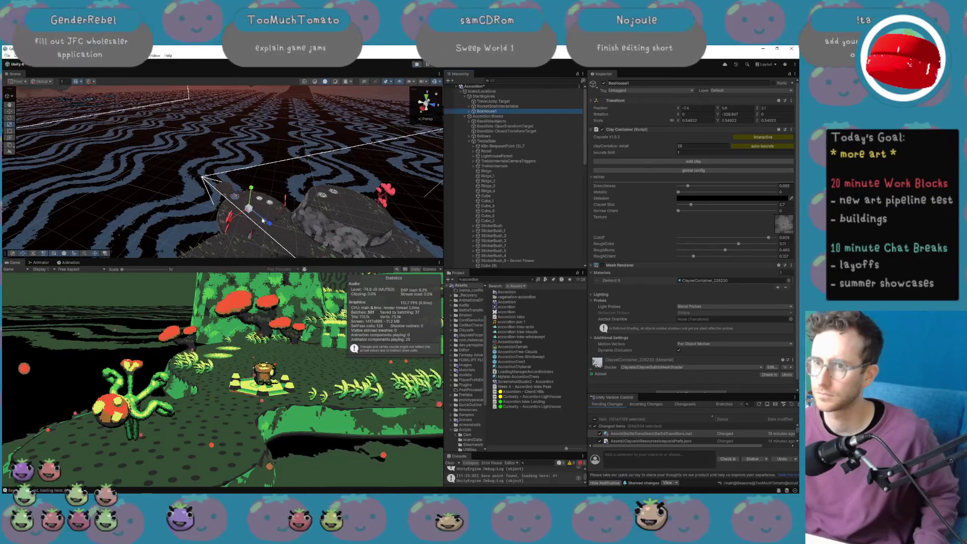
key(f)
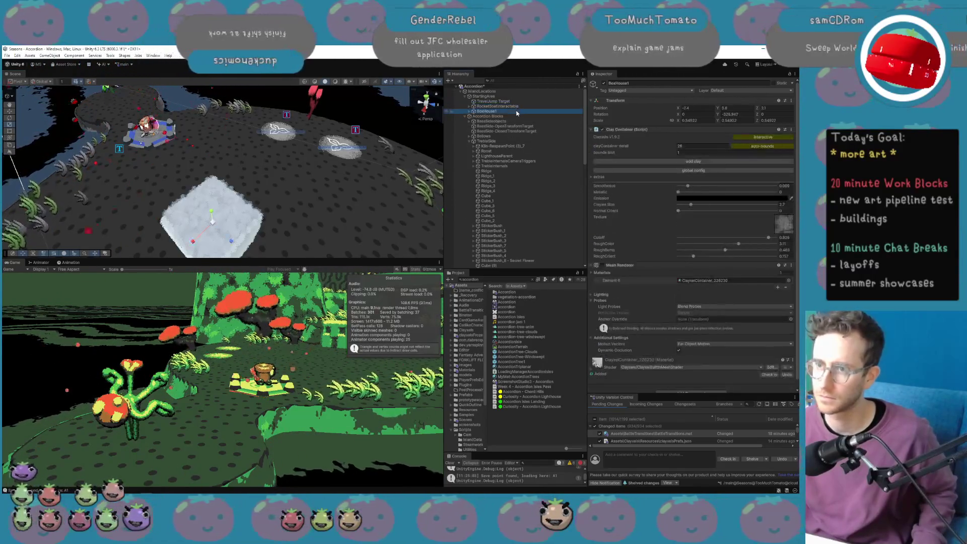
Duplicate BoxHouse1 beside the original and enlarge both houses slightly.
scroll(330, 245, down, 5)
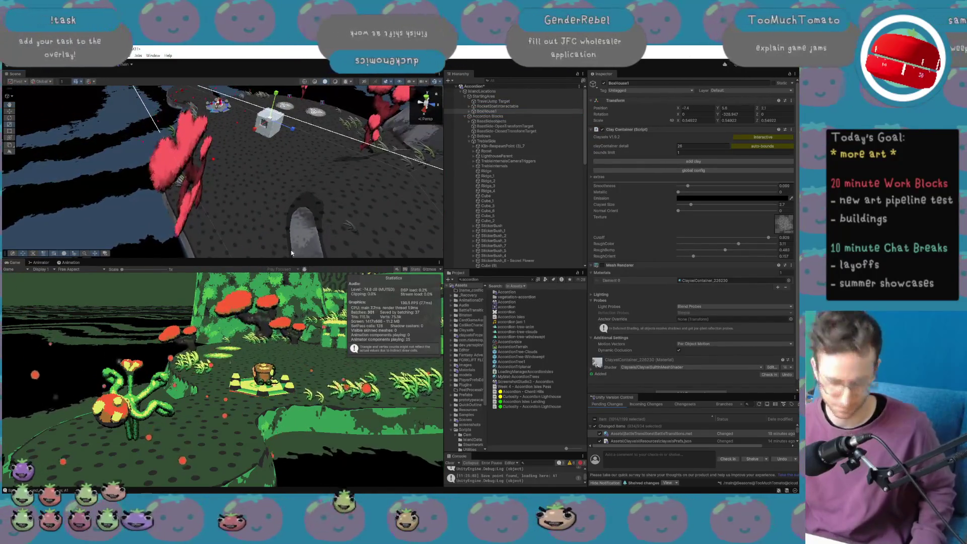
key(ctrl+d)
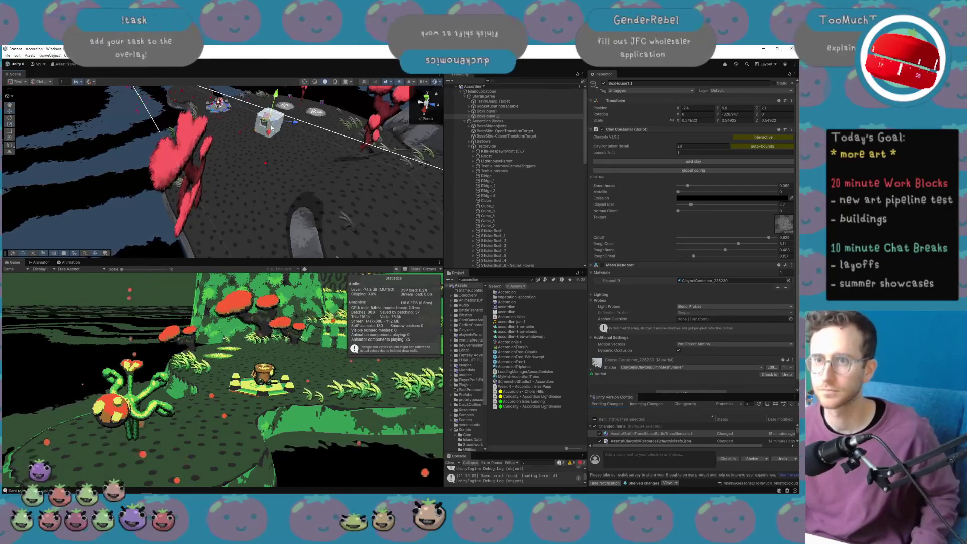
drag(266, 123, 288, 130)
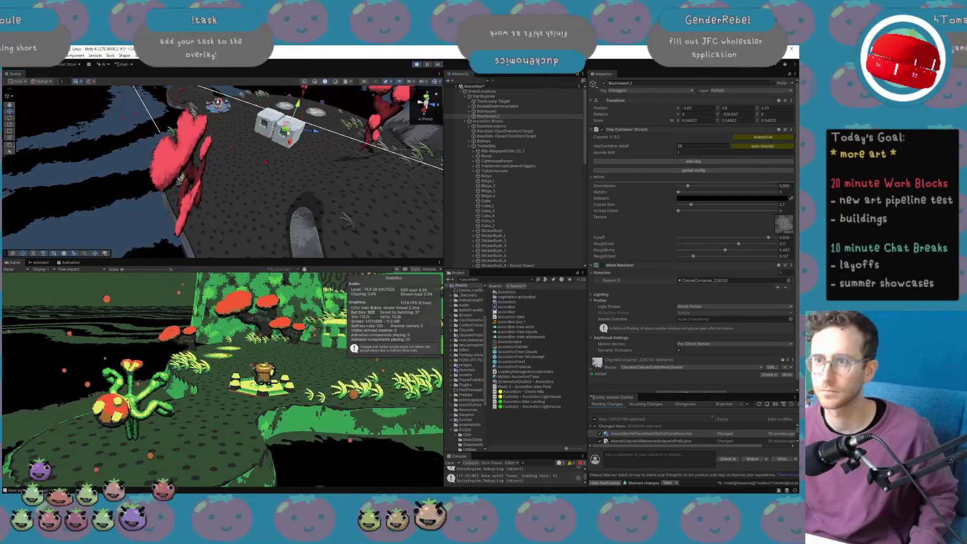
ctrl+click(513, 111)
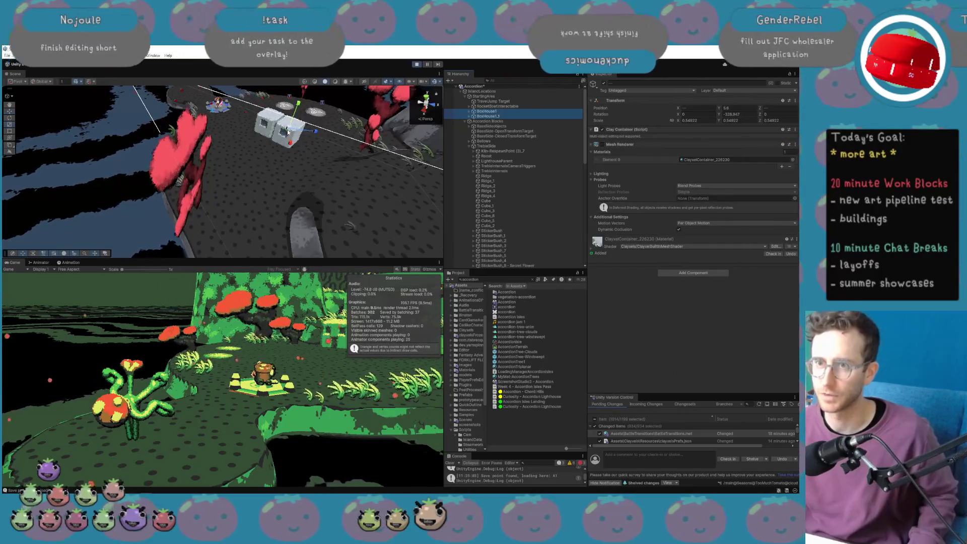
mouse_move(295, 129)
mouse_down()
mouse_move(314, 131)
mouse_move(306, 135)
mouse_up()
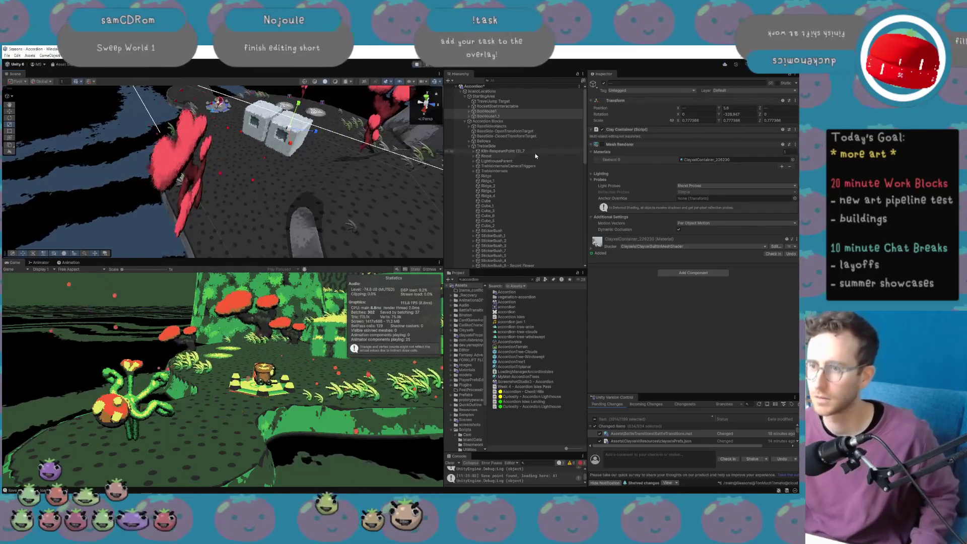
Duplicate the house pair, then all four houses, placing the copies alongside the row.
click(514, 116)
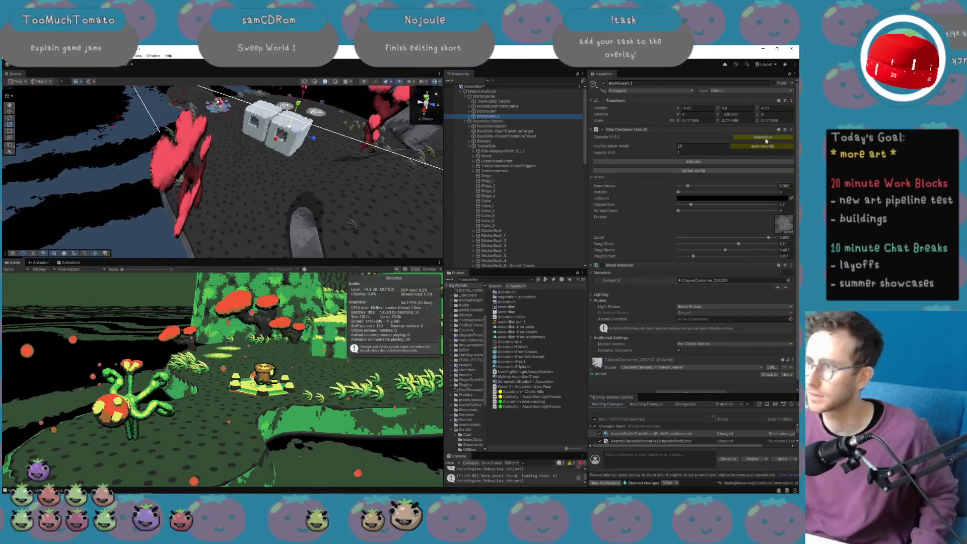
shift+click(510, 116)
key(ctrl+d)
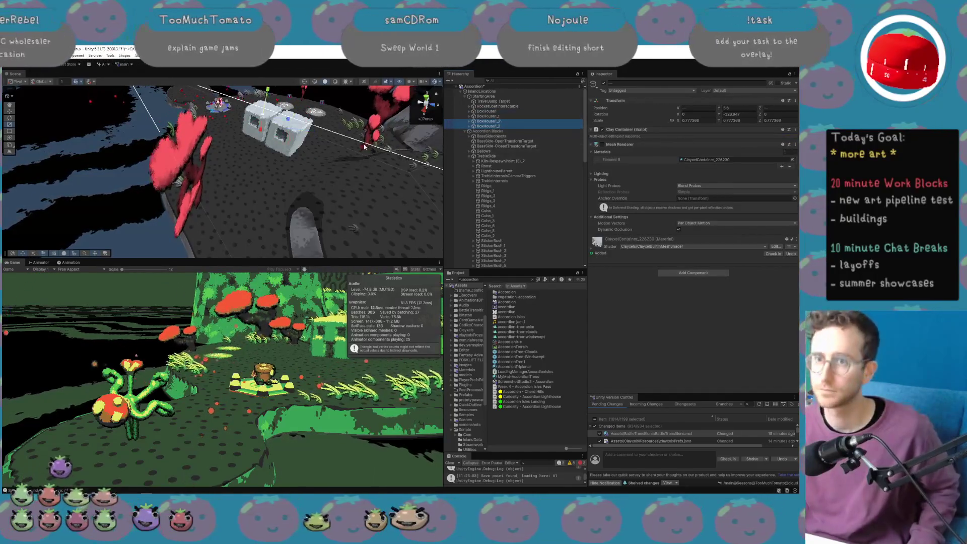
drag(271, 130, 242, 132)
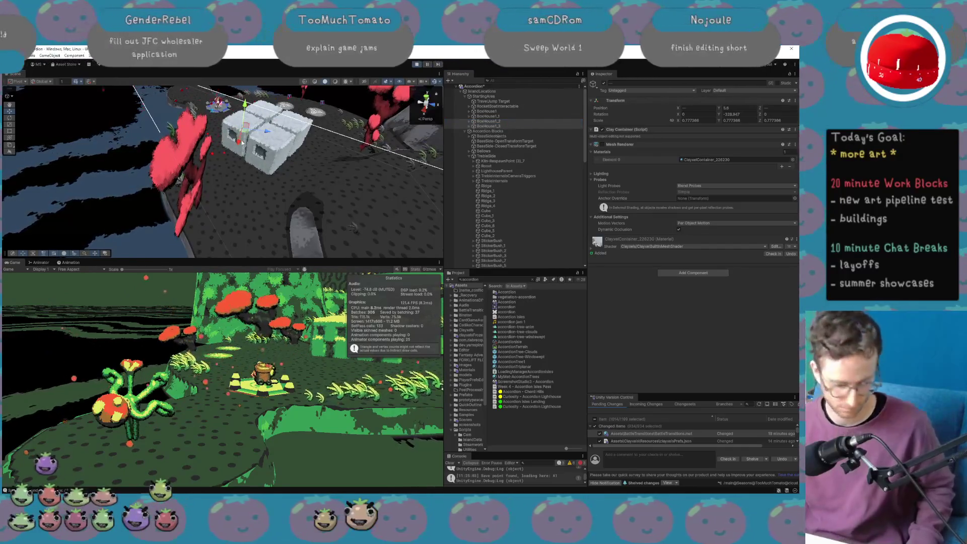
shift+click(534, 111)
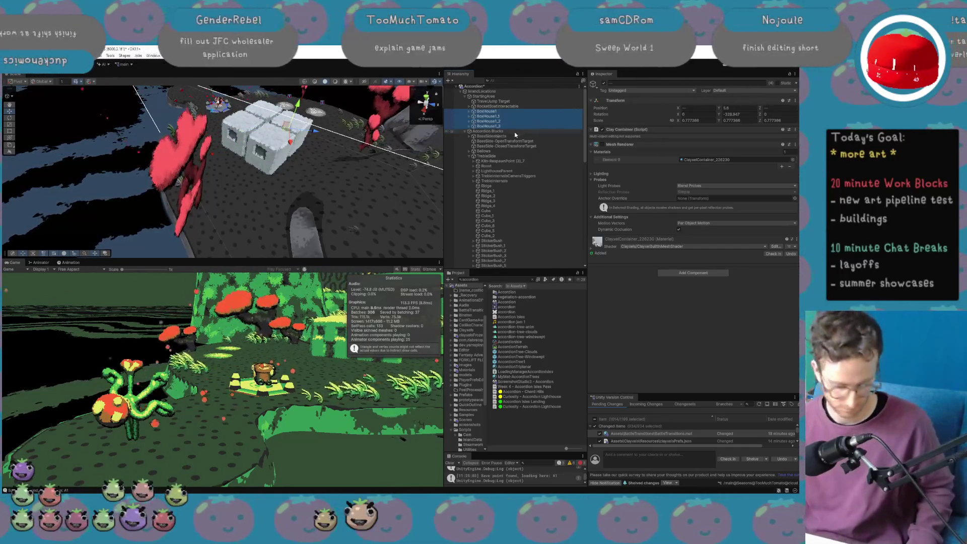
key(ctrl+d)
drag(288, 133, 362, 166)
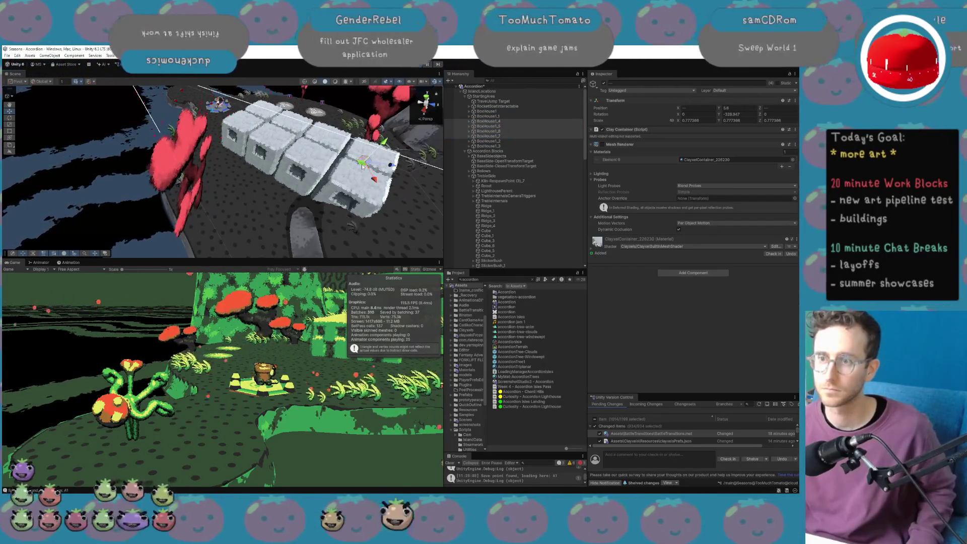
Duplicate all houses into the grid, then duplicate all fourteen houses.
shift+click(527, 110)
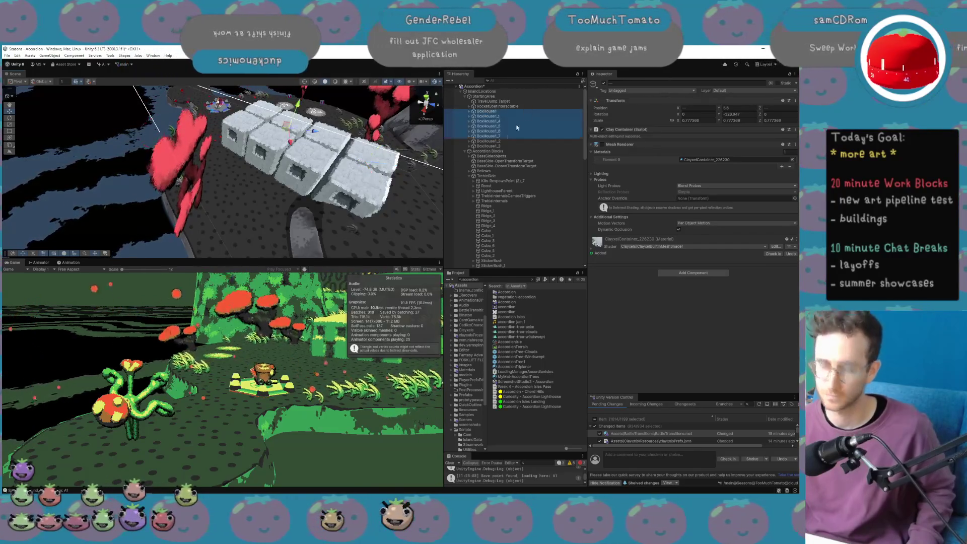
key(ctrl+d)
drag(301, 168, 244, 225)
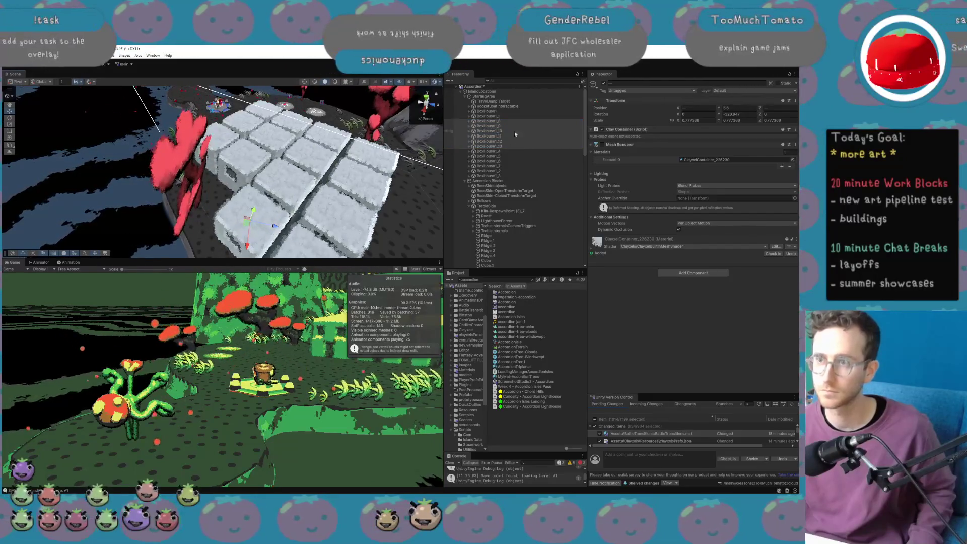
click(515, 112)
shift+click(501, 176)
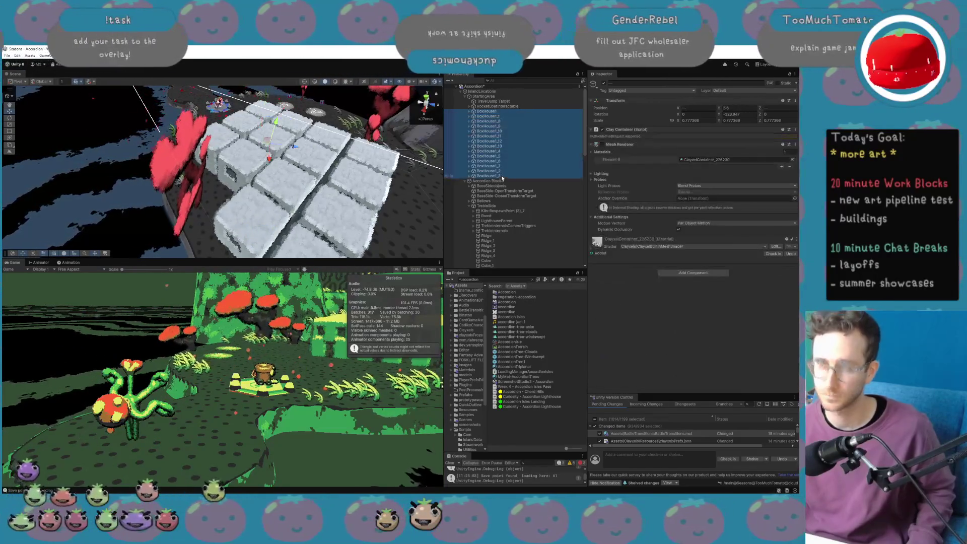
key(ctrl+d)
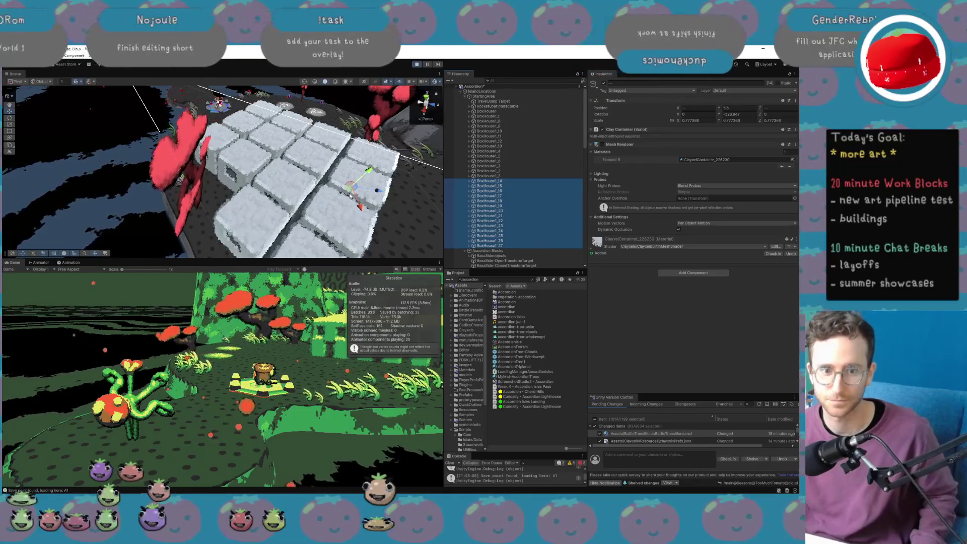
mouse_move(350, 491)
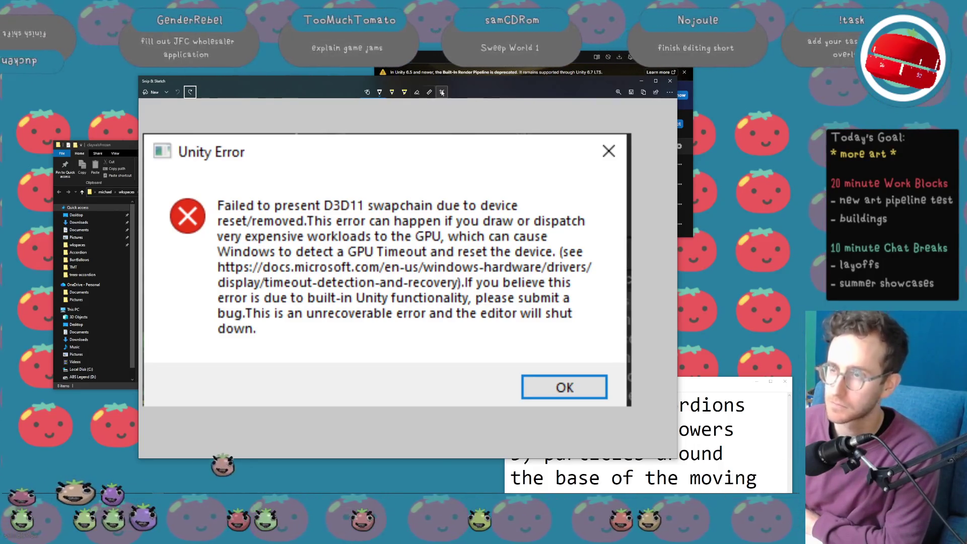
Reopen the Seasons project from Unity Hub, declining the scene backup recovery.
drag(464, 82, 361, 66)
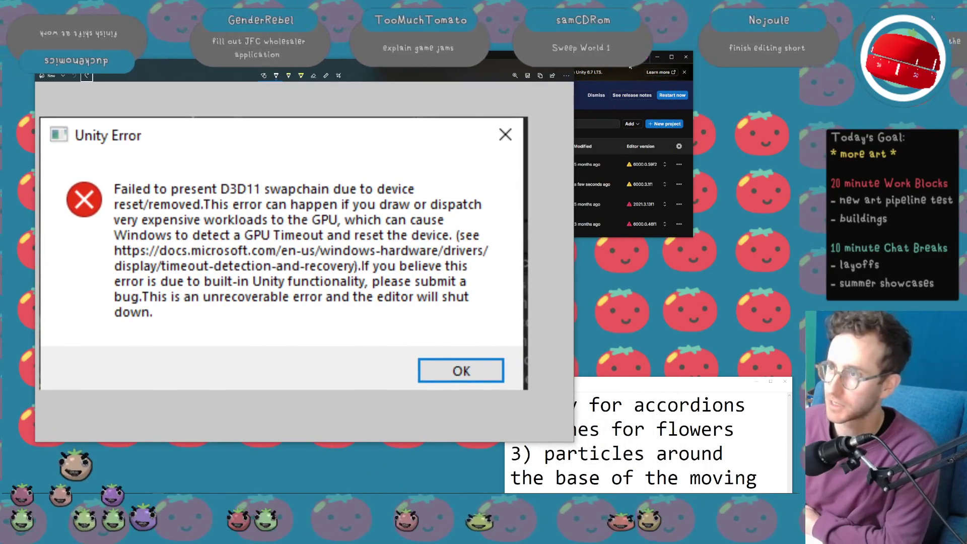
drag(631, 67, 651, 78)
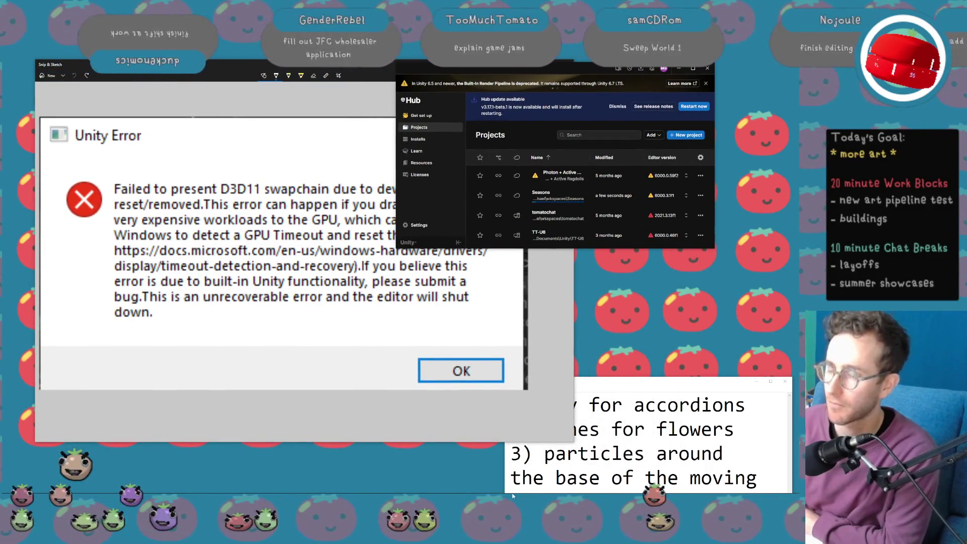
mouse_move(171, 490)
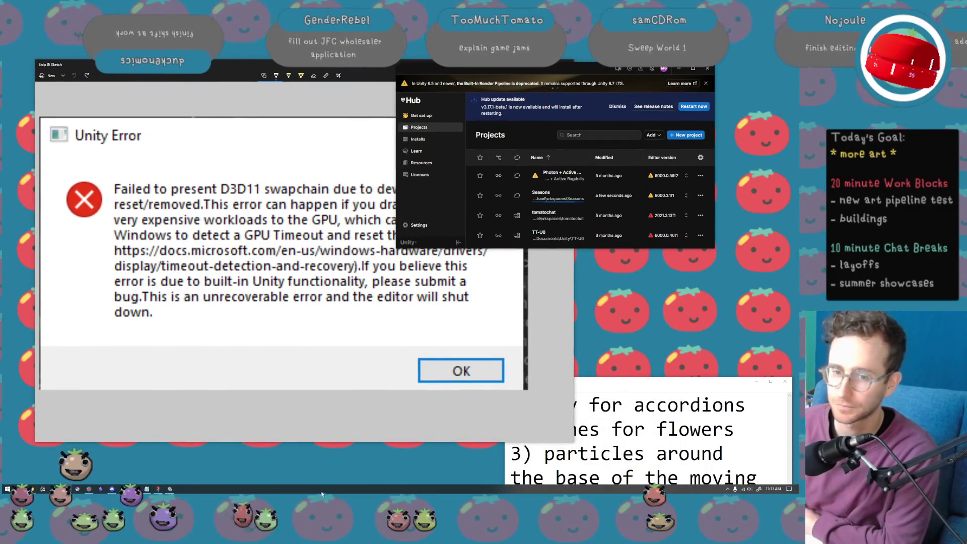
click(172, 489)
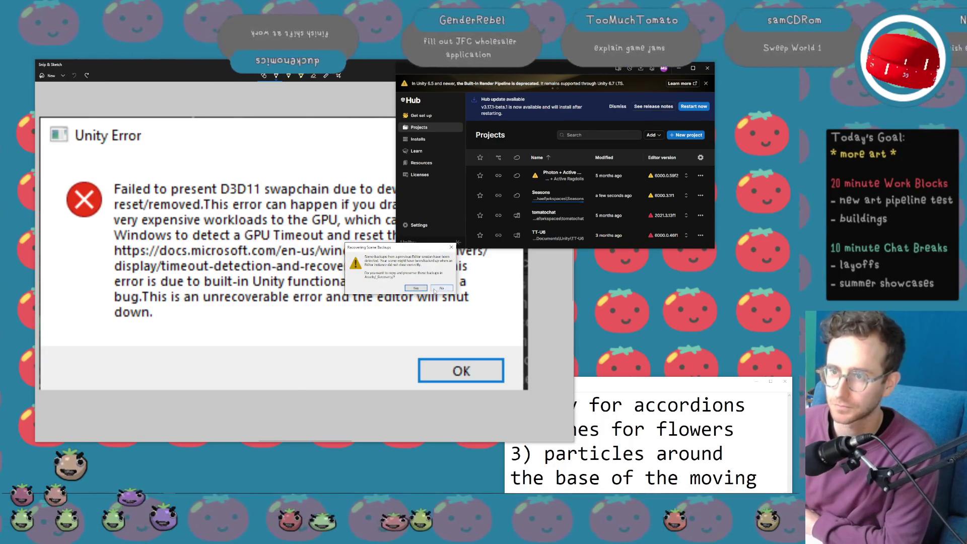
click(435, 290)
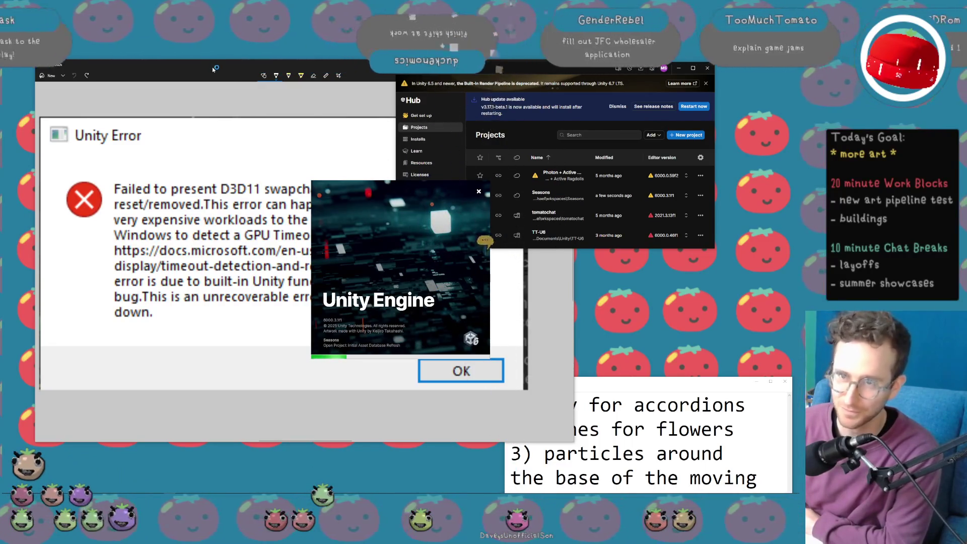
Move and narrow the error screenshot window to uncover the projects list.
drag(213, 68, 187, 71)
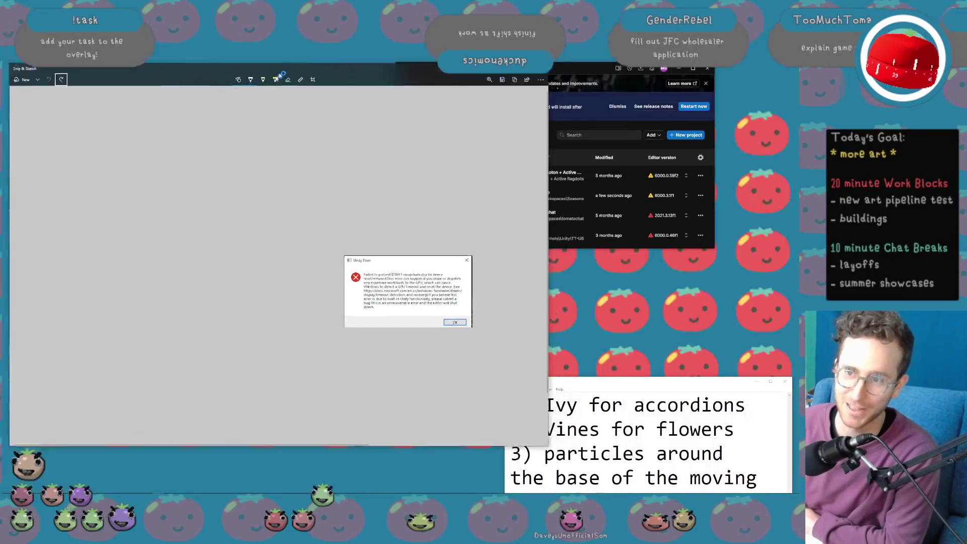
drag(279, 75, 328, 57)
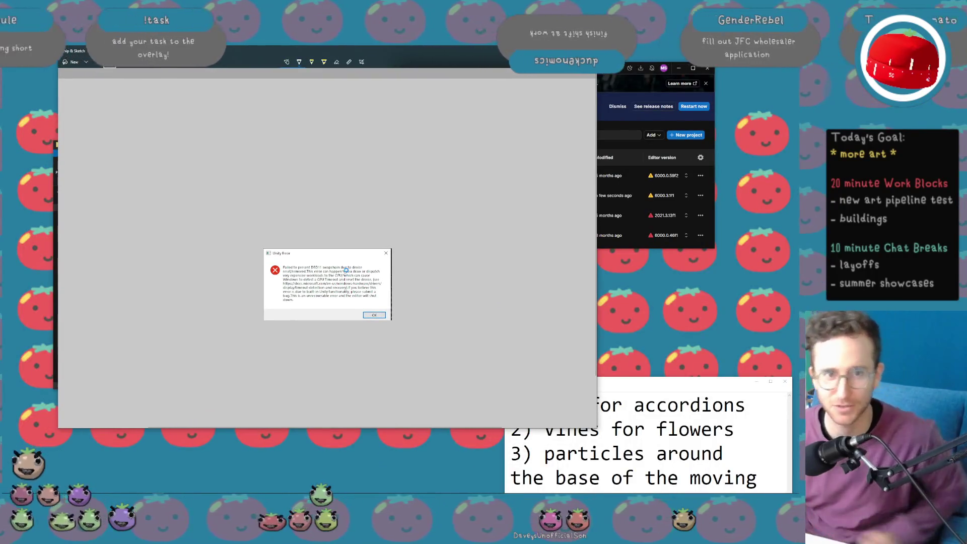
scroll(353, 283, up, 3)
scroll(367, 298, down, 5)
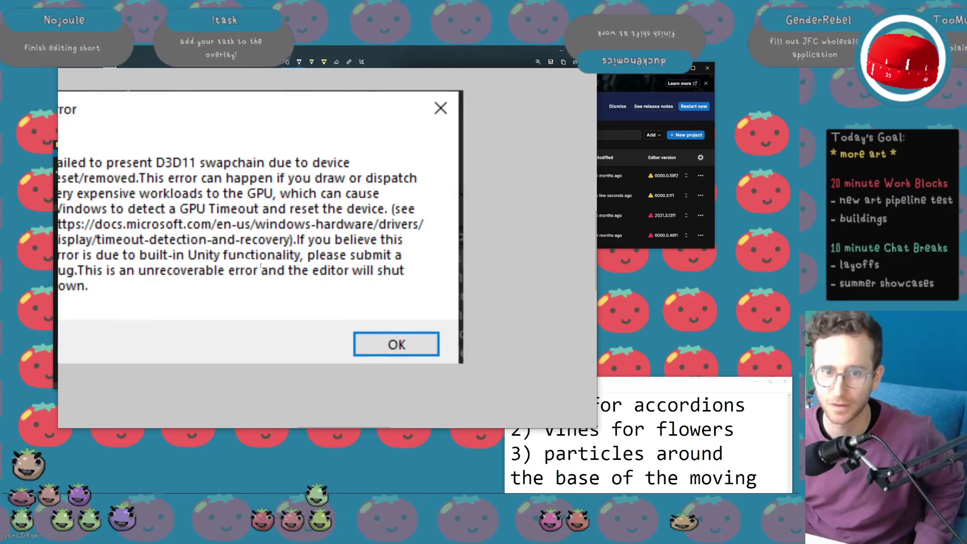
scroll(309, 221, down, 3)
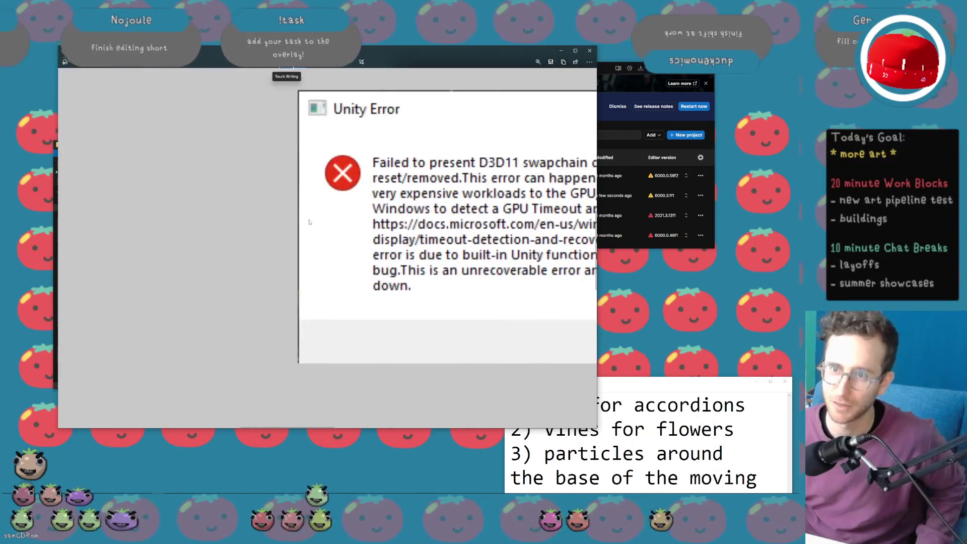
scroll(309, 223, up, 3)
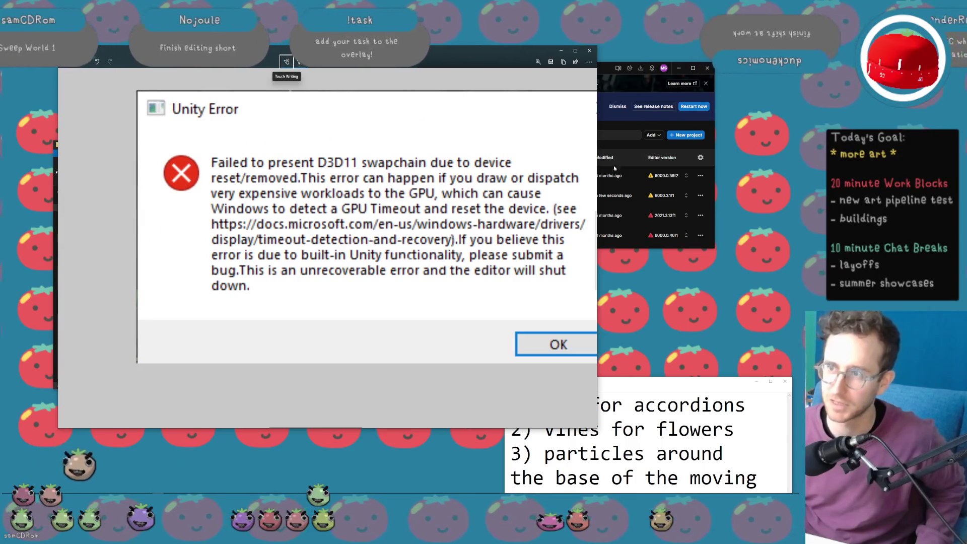
scroll(509, 118, right, 3)
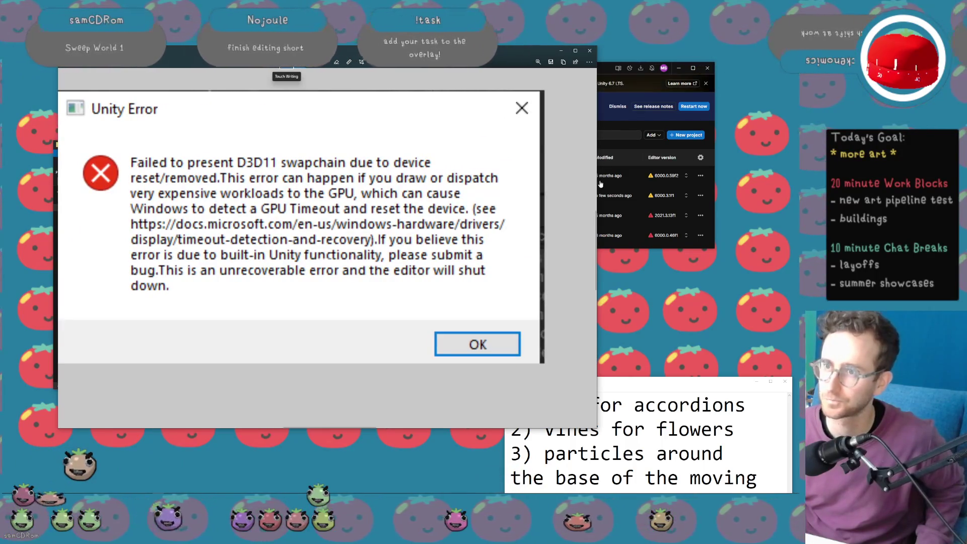
drag(597, 183, 510, 182)
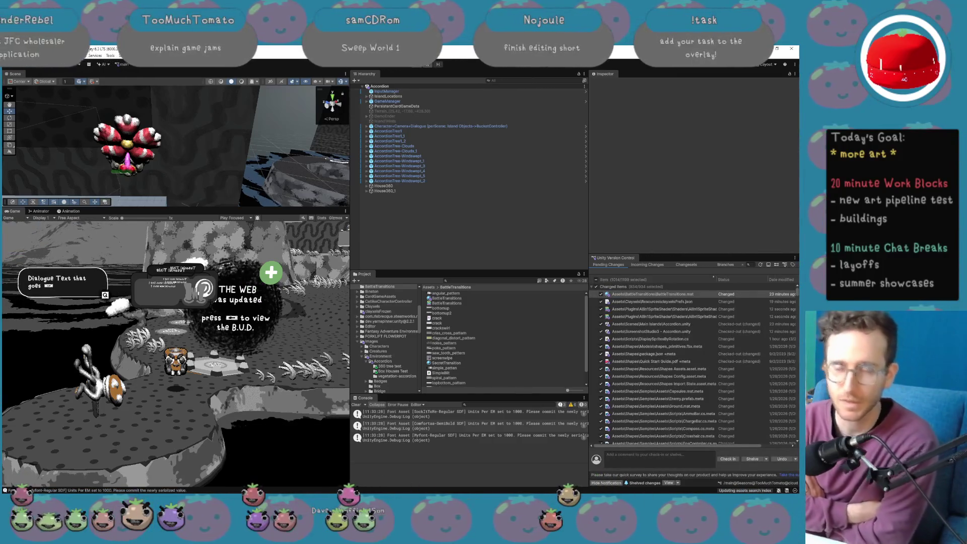
Maximize the Scene view and frame the lower mushroom-topped building.
mouse_move(327, 156)
mouse_down()
mouse_move(294, 161)
mouse_move(380, 178)
mouse_move(162, 172)
mouse_up()
key(shift+space)
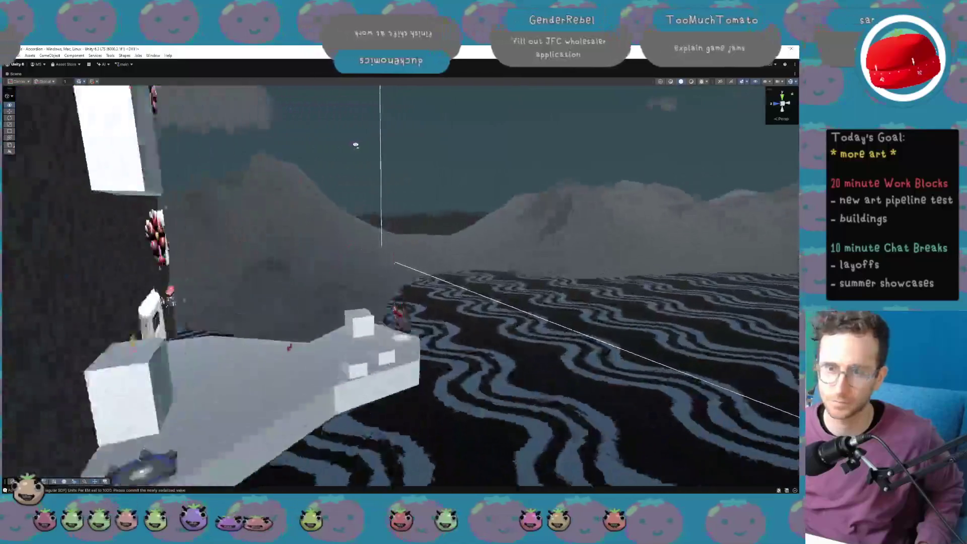
mouse_move(355, 145)
mouse_down()
mouse_move(180, 162)
mouse_move(415, 167)
mouse_up()
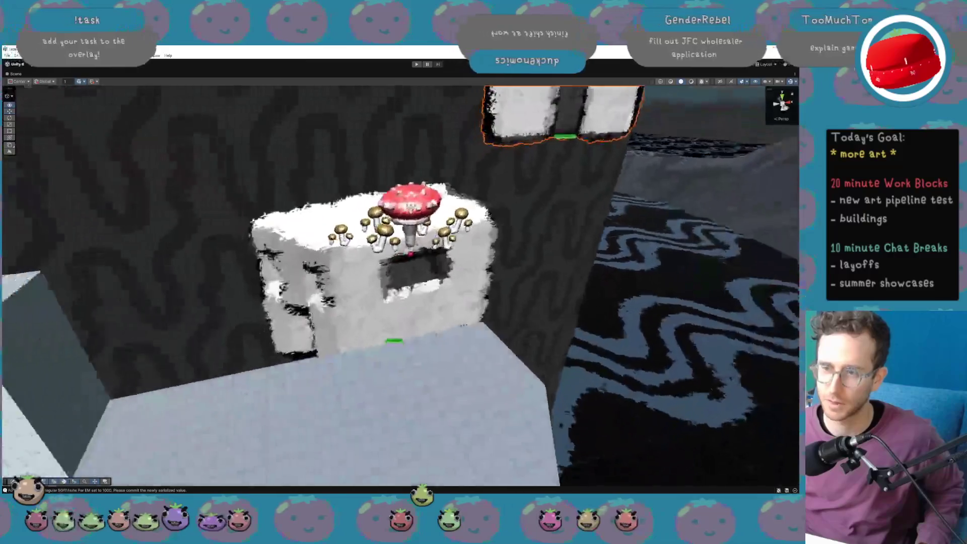
click(411, 288)
key(f)
scroll(412, 288, down, 3)
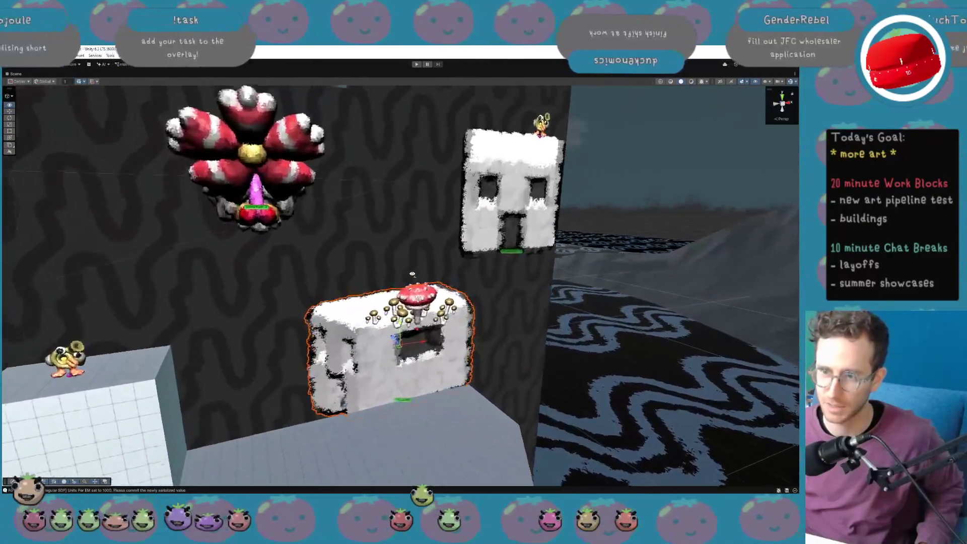
mouse_move(412, 273)
mouse_down()
mouse_move(367, 277)
mouse_move(448, 332)
mouse_up()
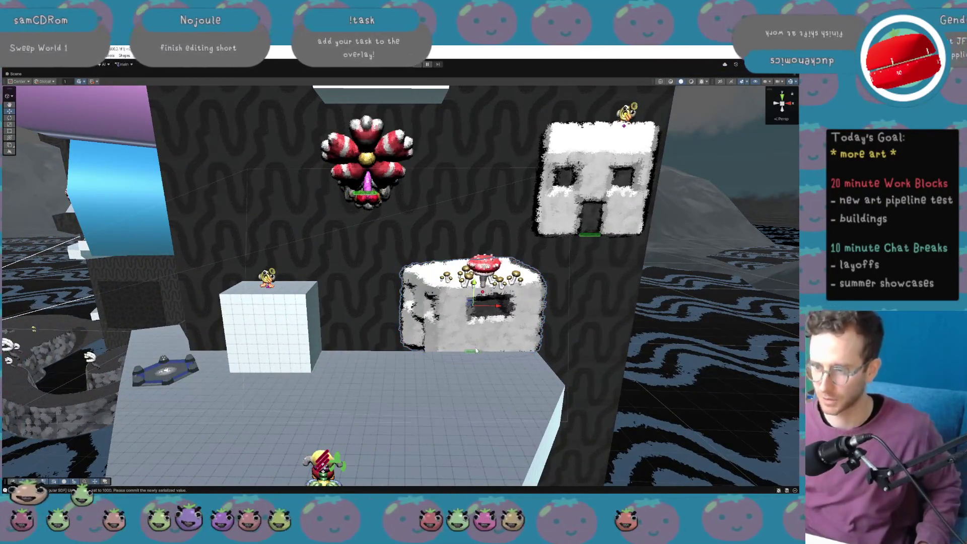
key(f)
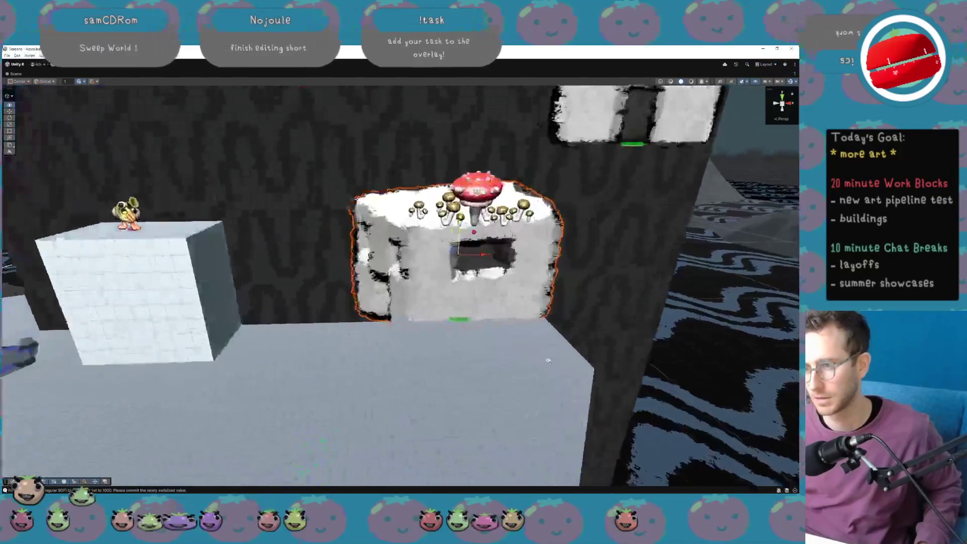
Hide the building's fluffy clay body with H, then restore the full editor layout.
click(414, 339)
key(h)
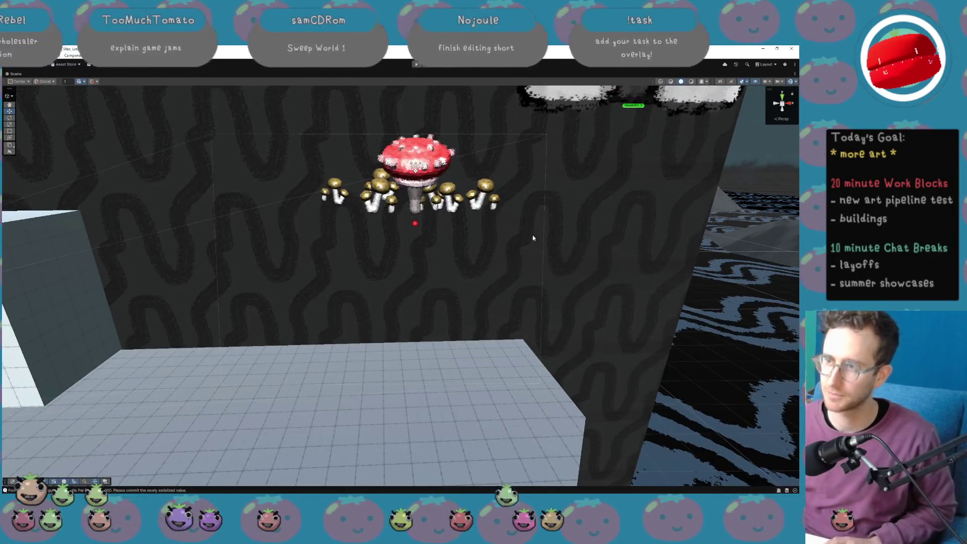
scroll(577, 164, down, 5)
scroll(520, 208, up, 4)
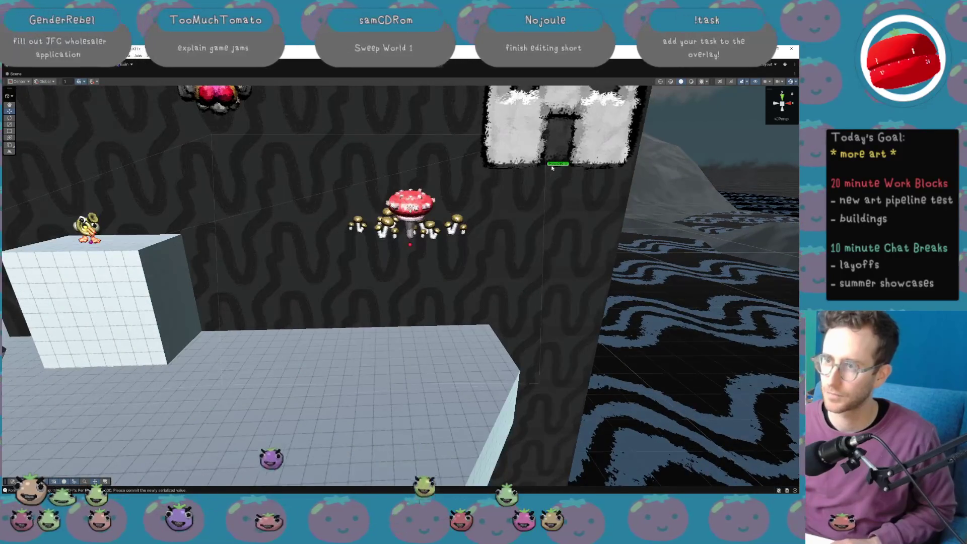
key(h)
mouse_move(540, 181)
mouse_down()
mouse_move(463, 229)
mouse_move(353, 229)
mouse_move(367, 206)
mouse_move(436, 215)
mouse_move(500, 199)
mouse_up()
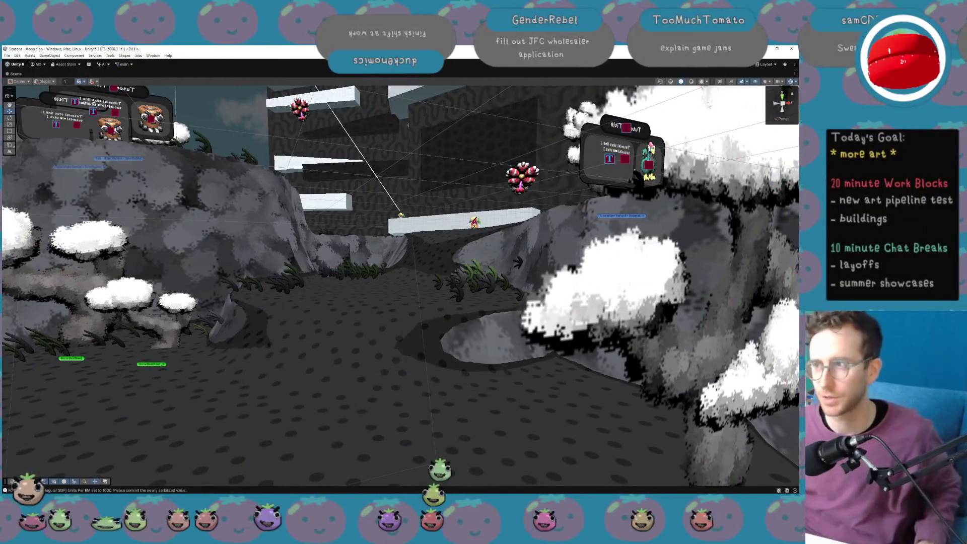
key(shift+space)
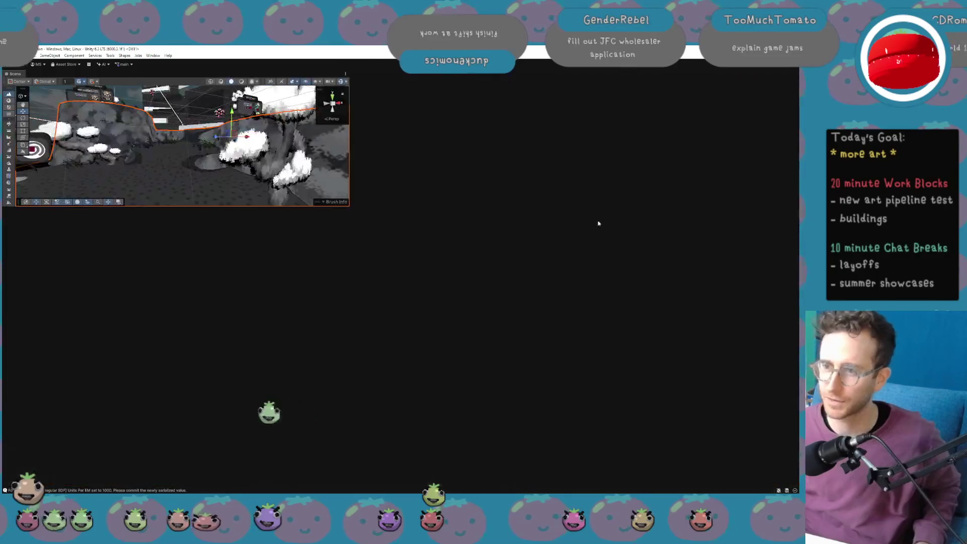
Drag the panel dividers to make the Scene and Game views taller and wider, then deselect.
drag(343, 207, 338, 274)
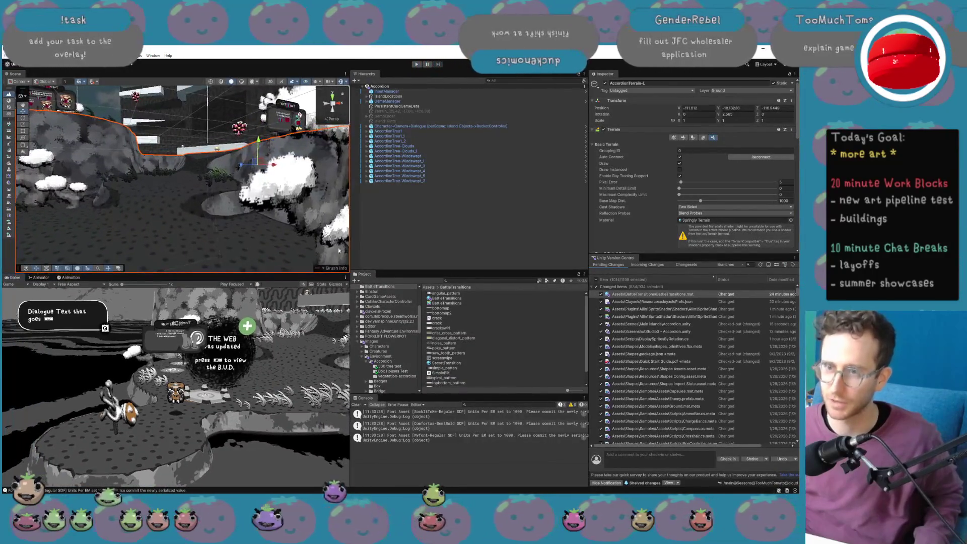
drag(351, 241, 439, 241)
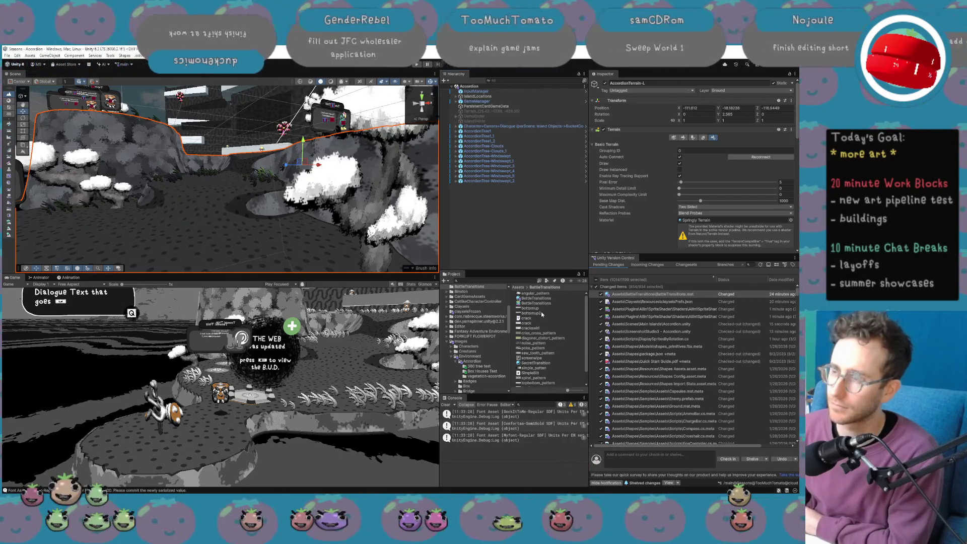
click(512, 226)
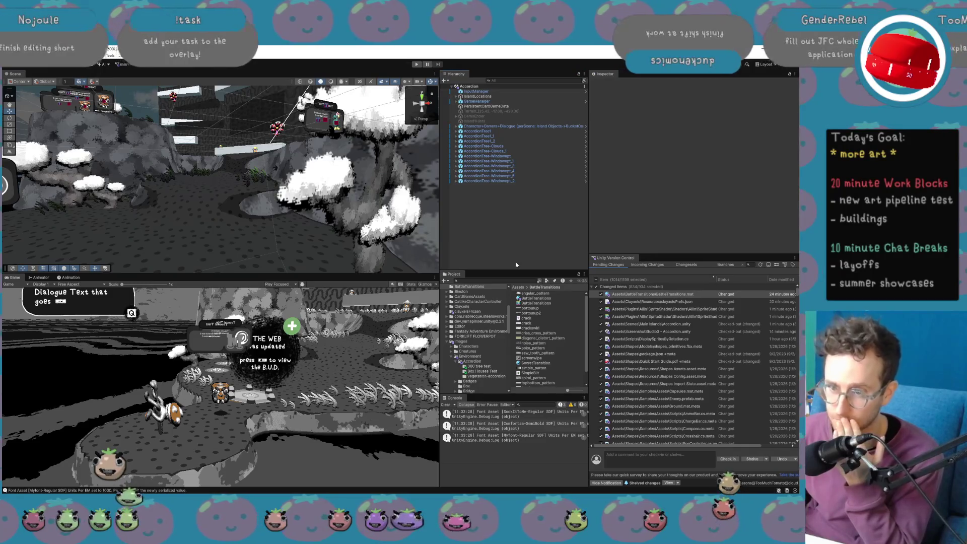
mouse_move(382, 217)
mouse_down()
mouse_move(536, 189)
mouse_move(524, 197)
mouse_up()
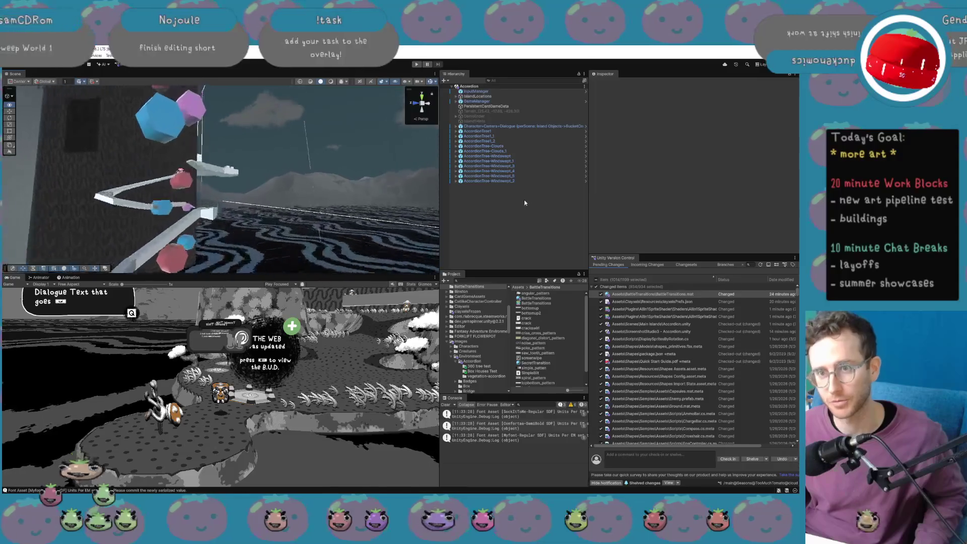
Apply the frozen clayxel material from clayxelsFrozen to the large white cube wall.
click(176, 230)
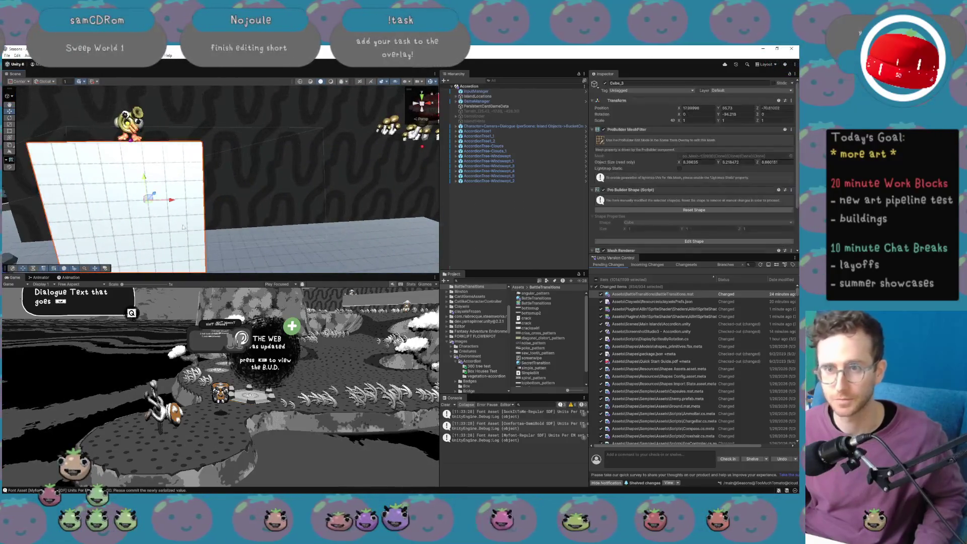
key(f)
click(480, 306)
scroll(492, 327, up, 5)
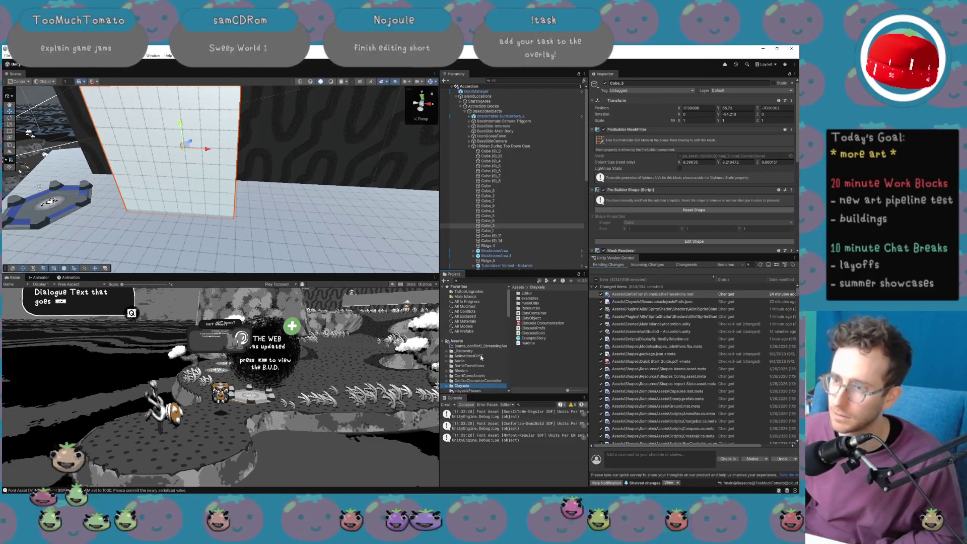
click(528, 281)
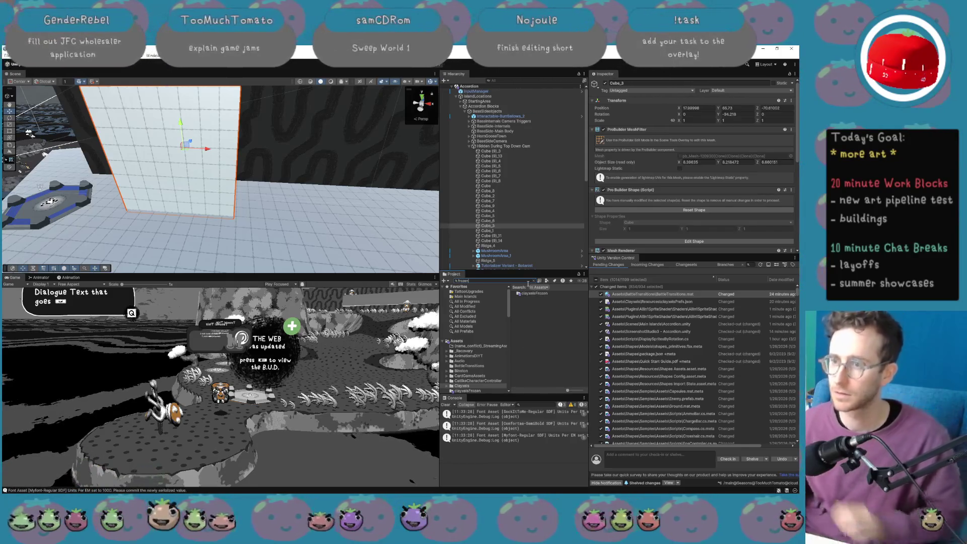
double_click(528, 304)
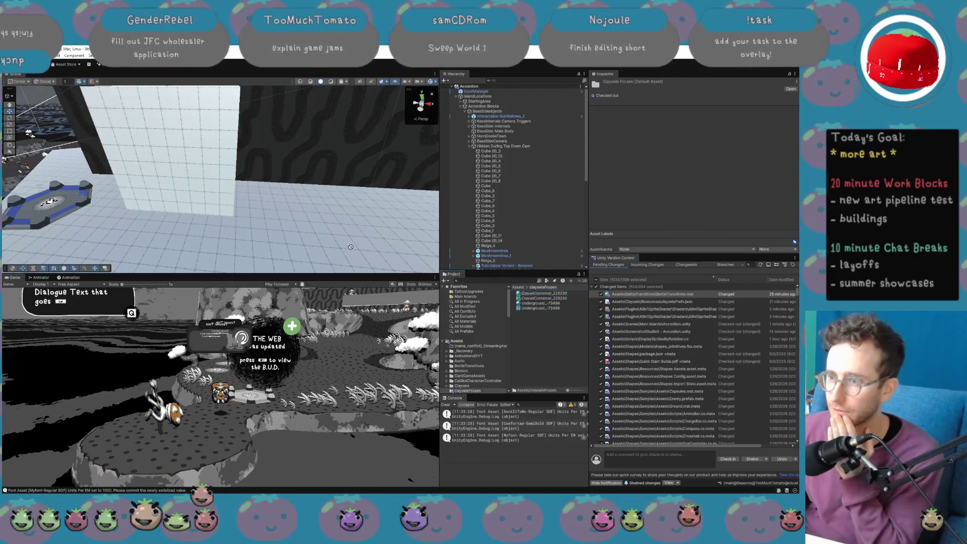
drag(527, 304, 180, 192)
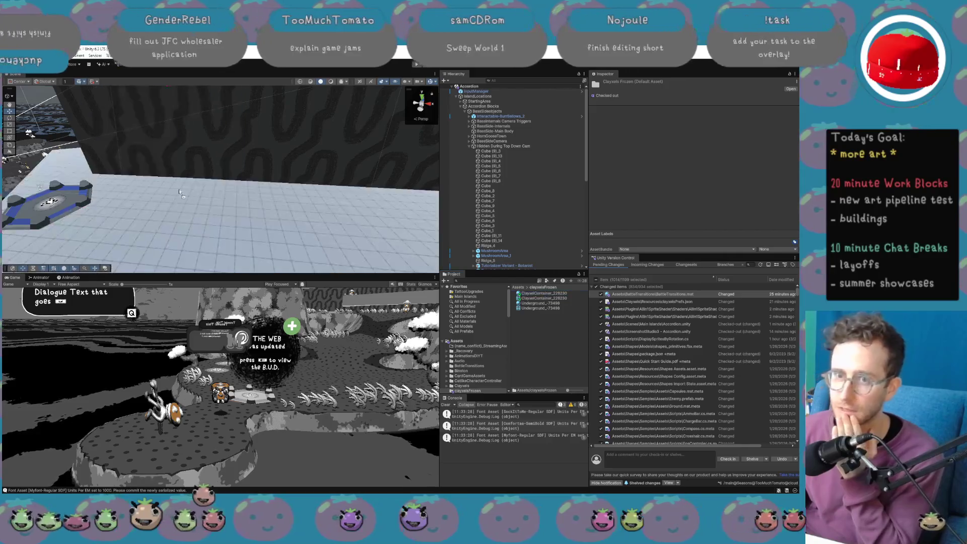
Inspect the ClayxelContainer_226230 material and select Cube_3 to check its material.
click(537, 295)
scroll(240, 172, down, 5)
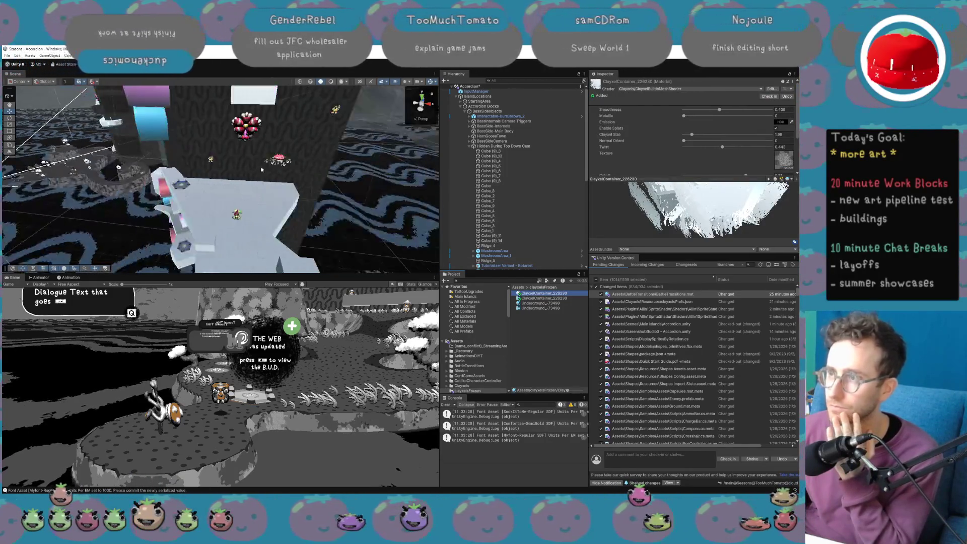
click(204, 172)
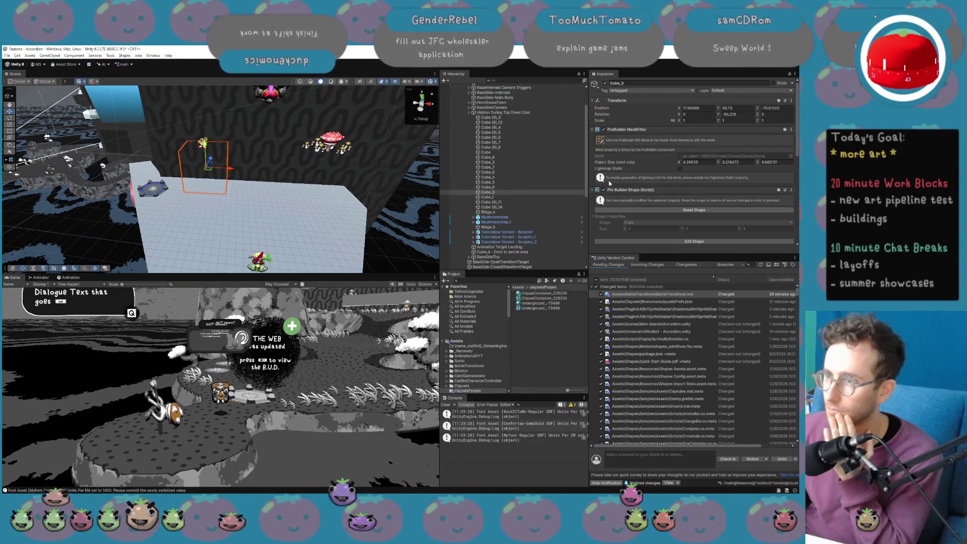
scroll(655, 194, down, 2)
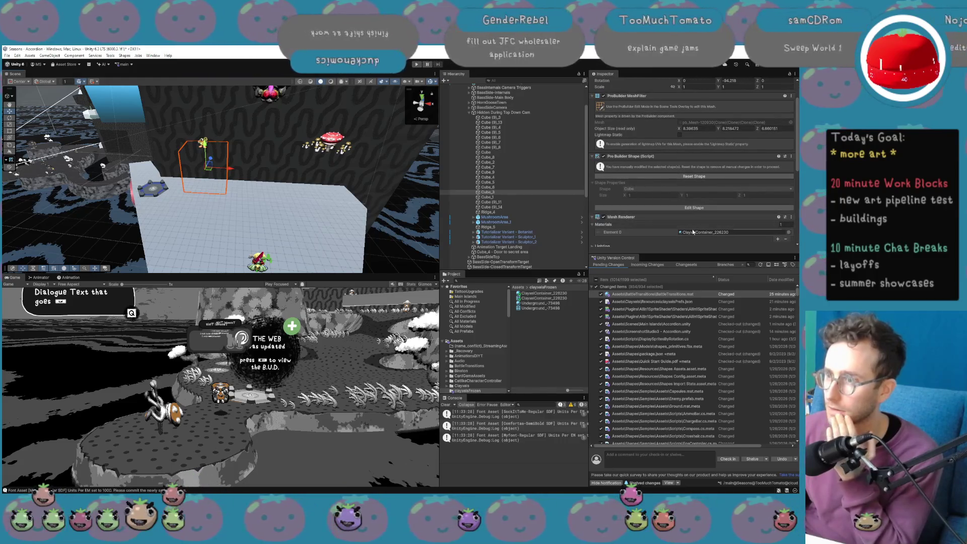
scroll(692, 228, down, 3)
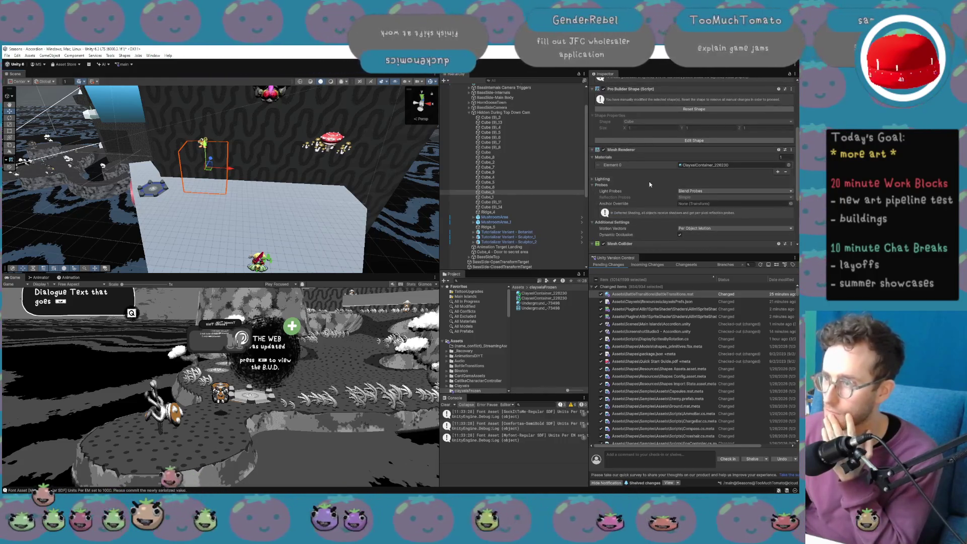
scroll(616, 190, down, 2)
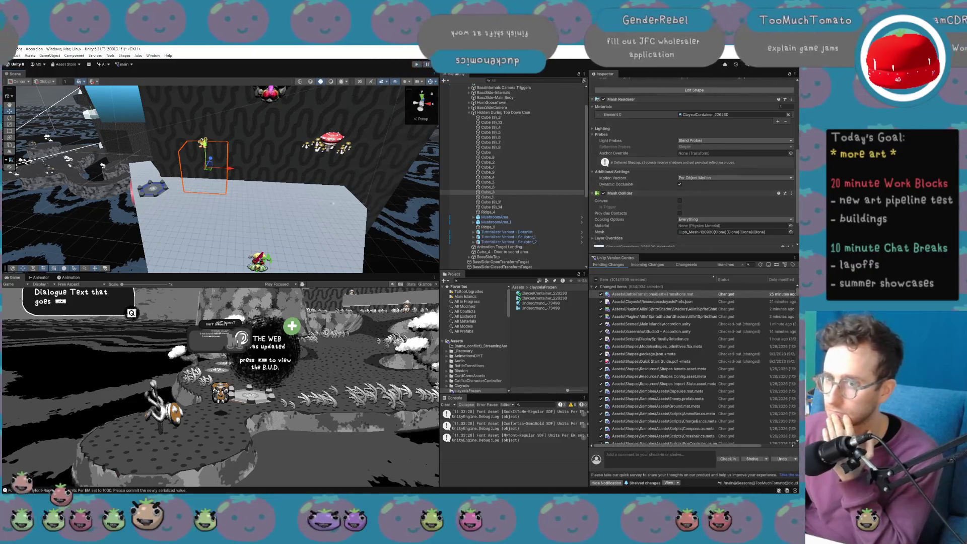
scroll(241, 169, up, 5)
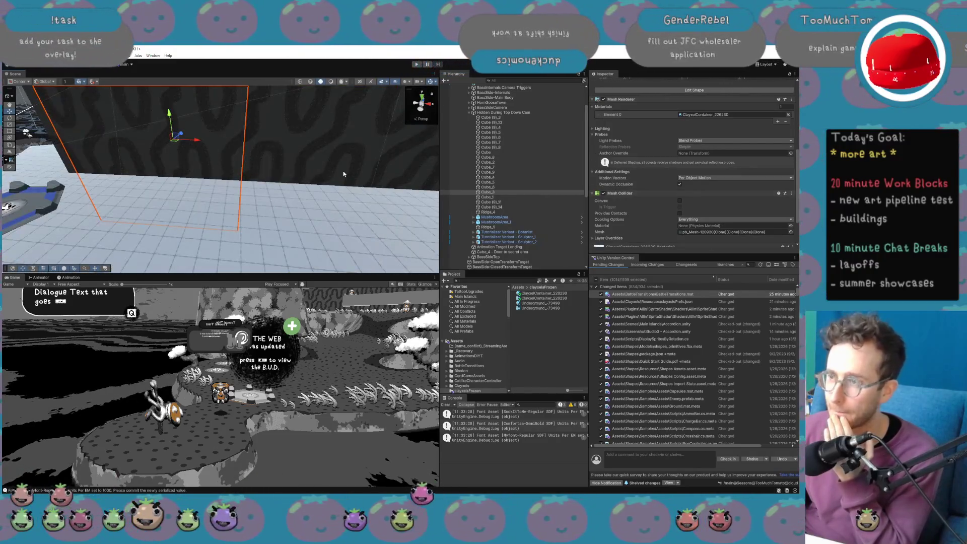
drag(343, 171, 332, 152)
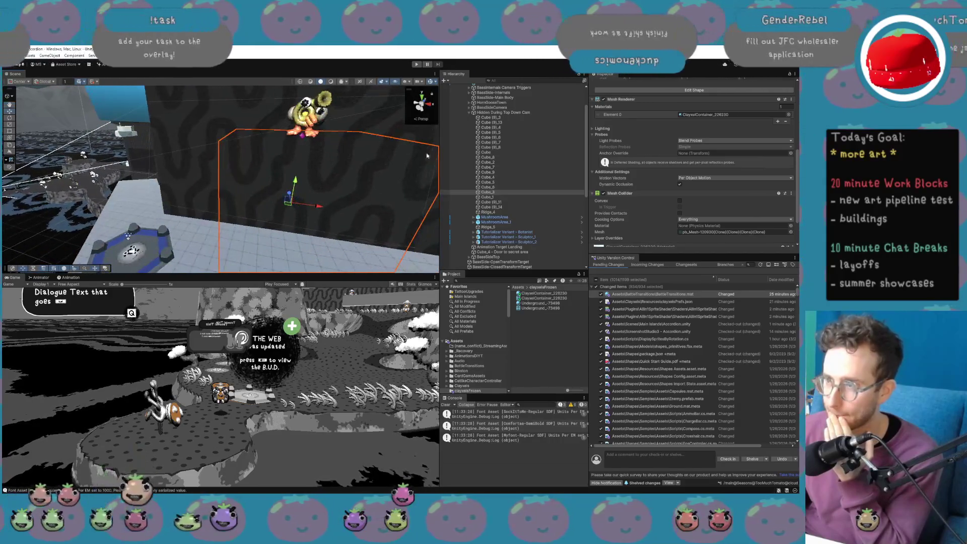
Open Cube_3's ClayxelContainer_226230 material and edit its shader in Visual Studio.
click(696, 113)
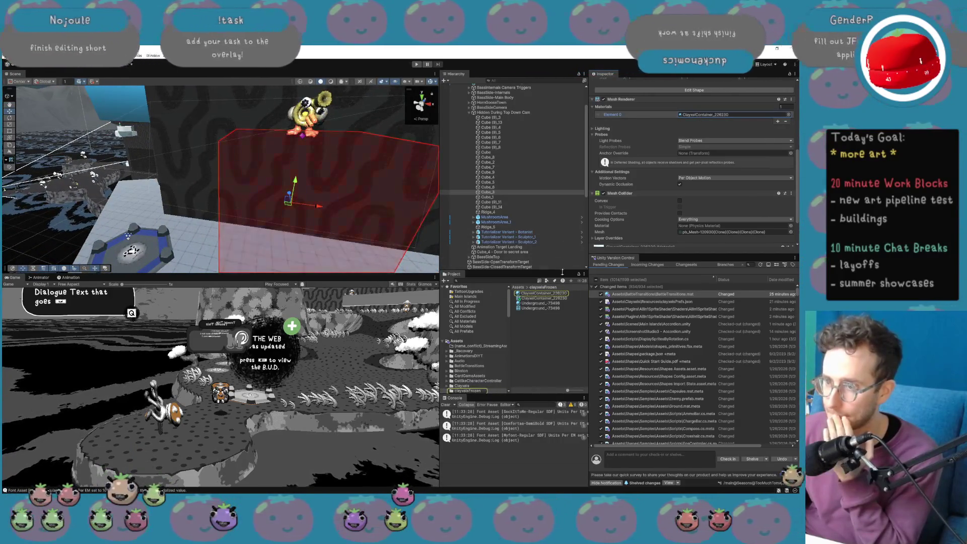
double_click(696, 113)
scroll(685, 166, up, 3)
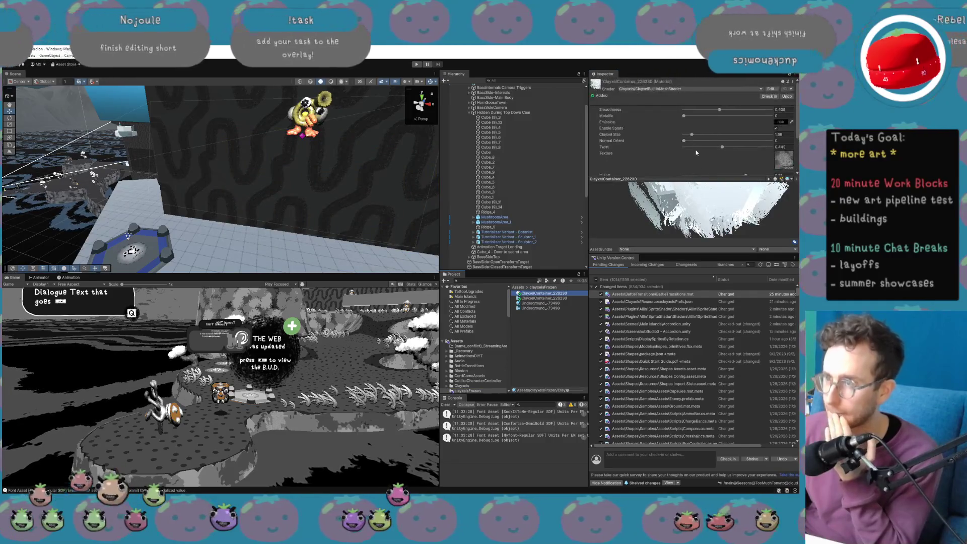
click(771, 90)
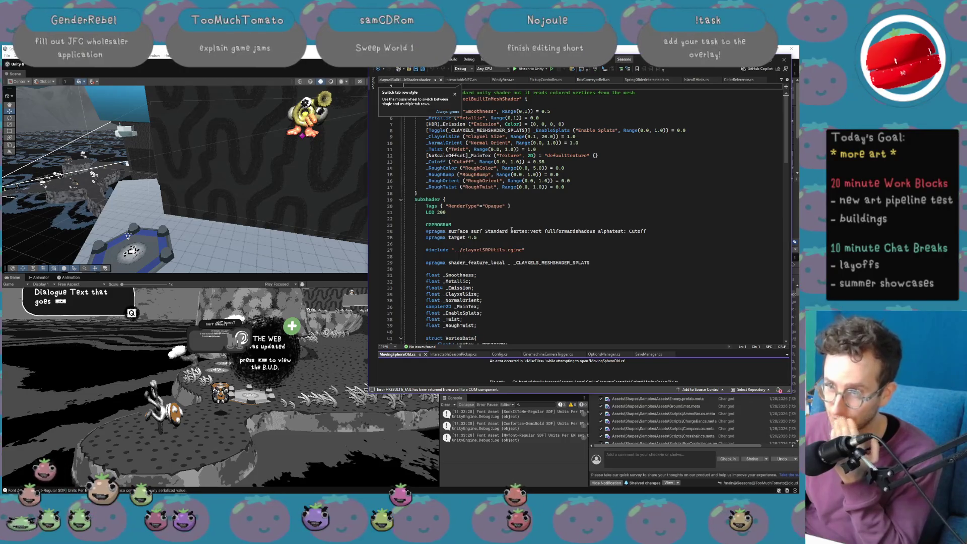
Scroll through the ClayxelBuiltInMeshShader code, then return to Unity and select Cube_3.
scroll(511, 230, down, 5)
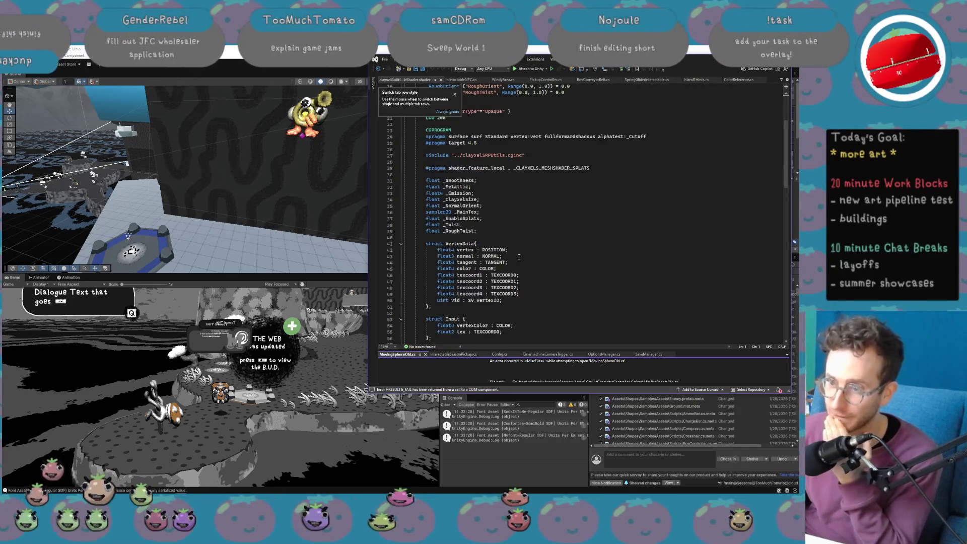
scroll(519, 256, up, 5)
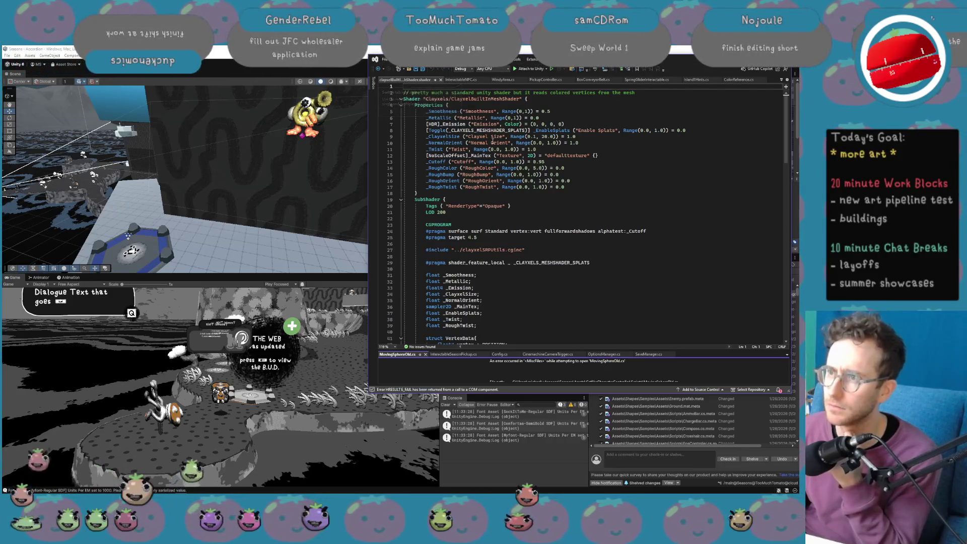
scroll(521, 274, down, 9)
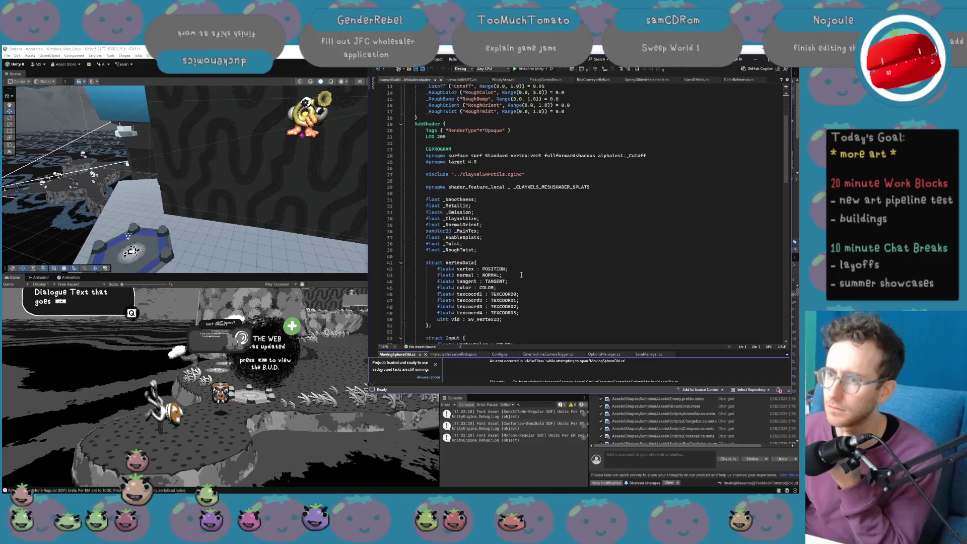
scroll(524, 278, down, 4)
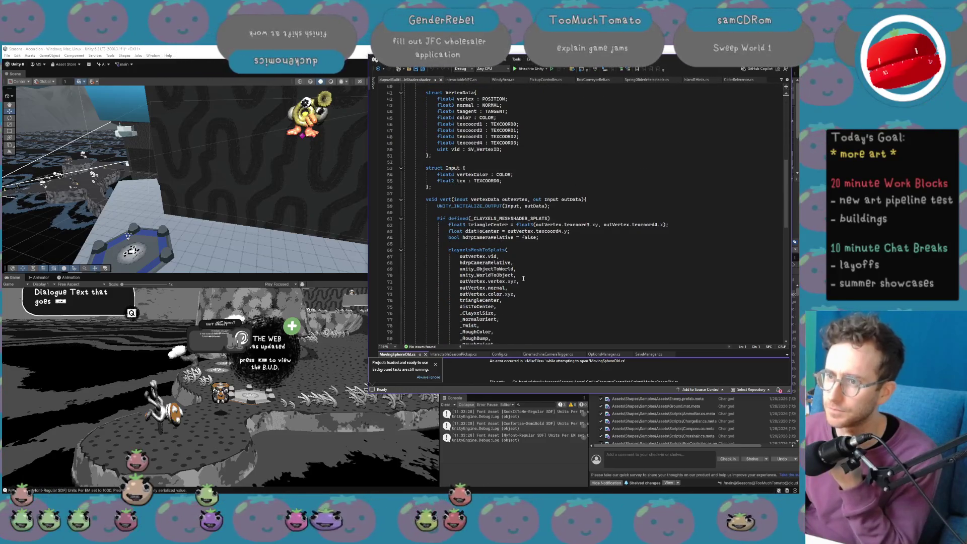
scroll(523, 279, down, 5)
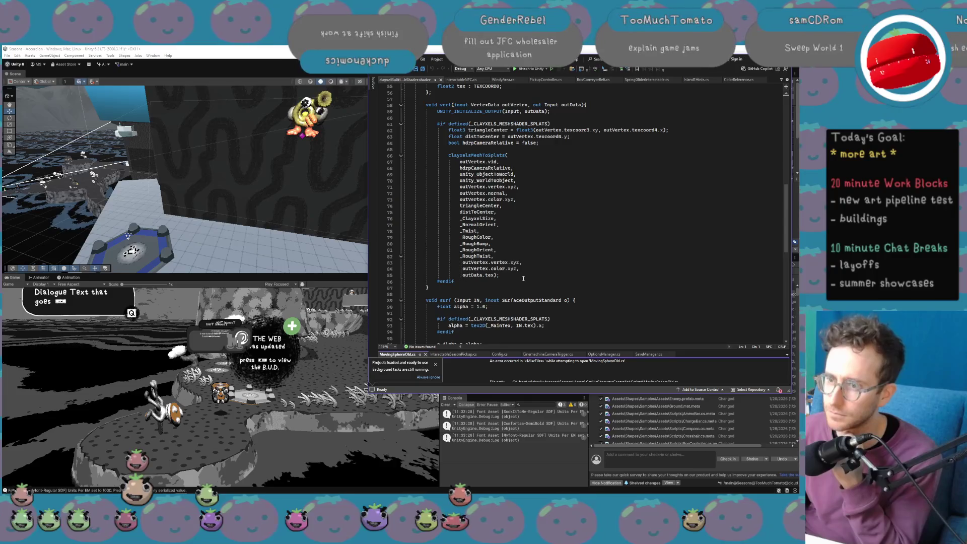
scroll(524, 278, down, 4)
scroll(523, 279, down, 4)
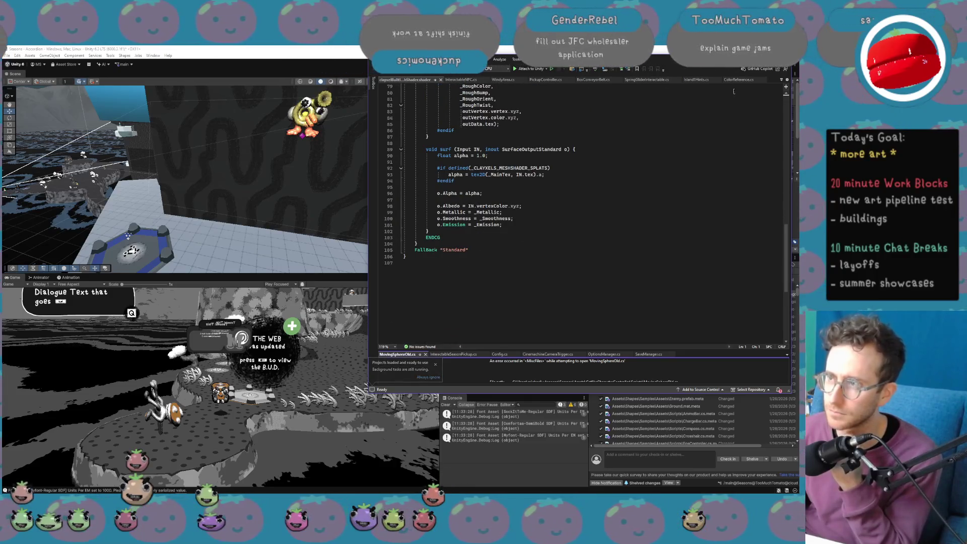
key(alt+Tab)
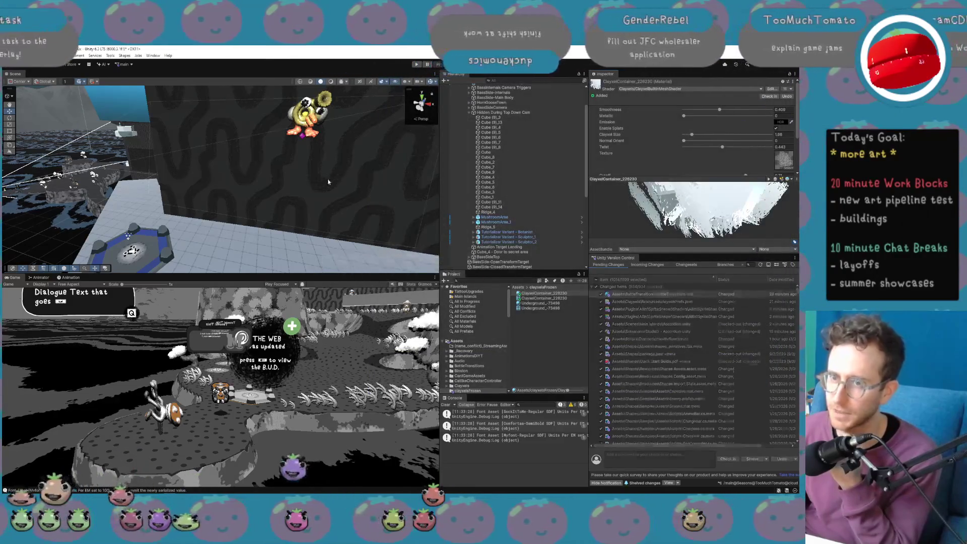
click(317, 201)
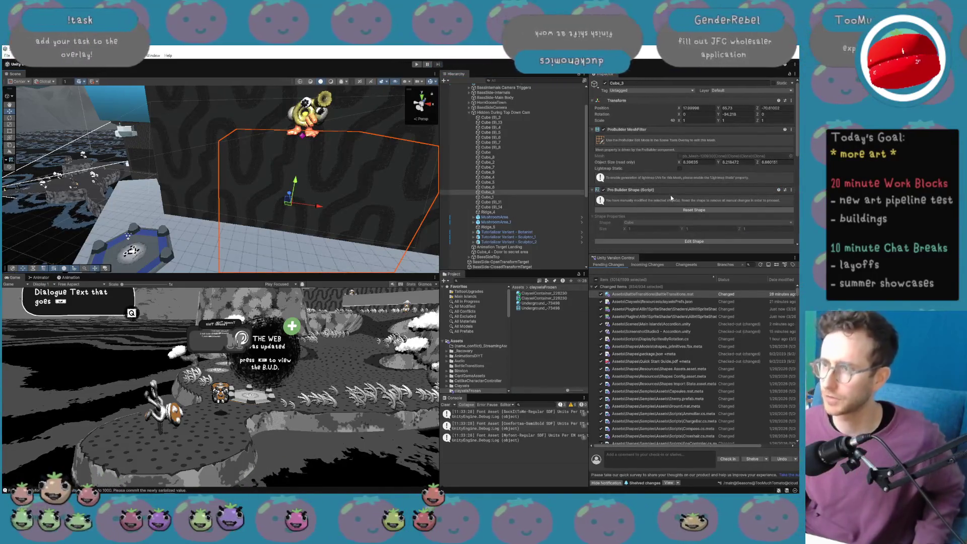
Undo an accidental Reset Shape on Cube_3 with Ctrl+Z.
scroll(670, 195, down, 1)
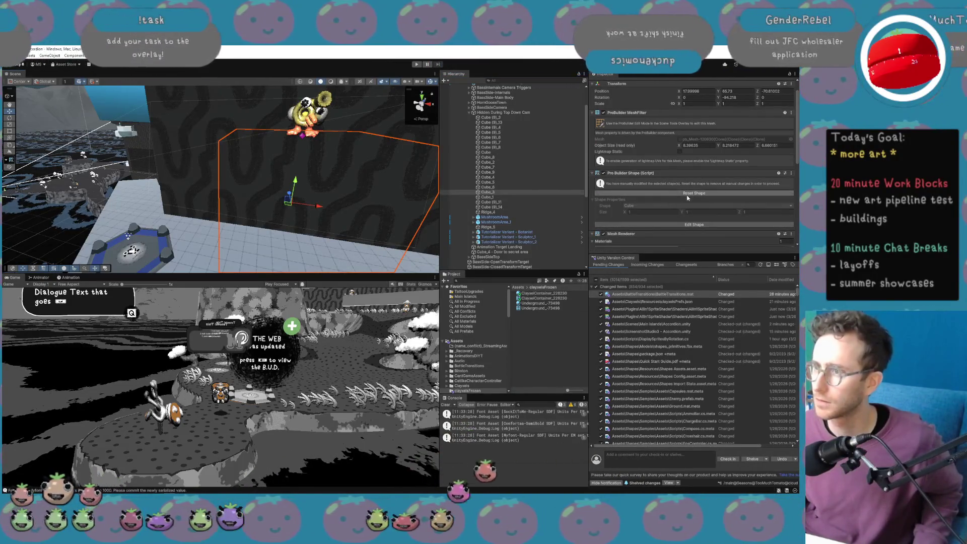
scroll(675, 201, down, 5)
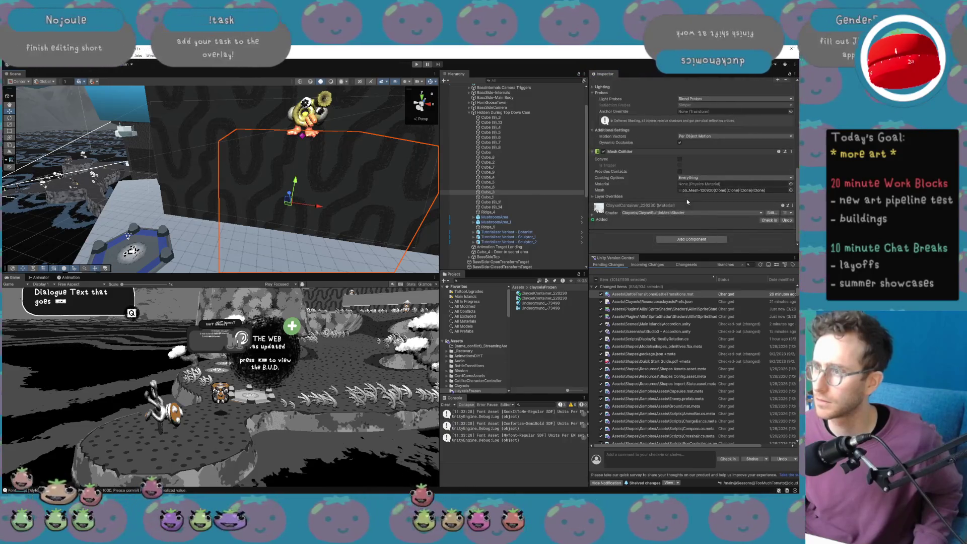
scroll(687, 200, up, 6)
click(692, 209)
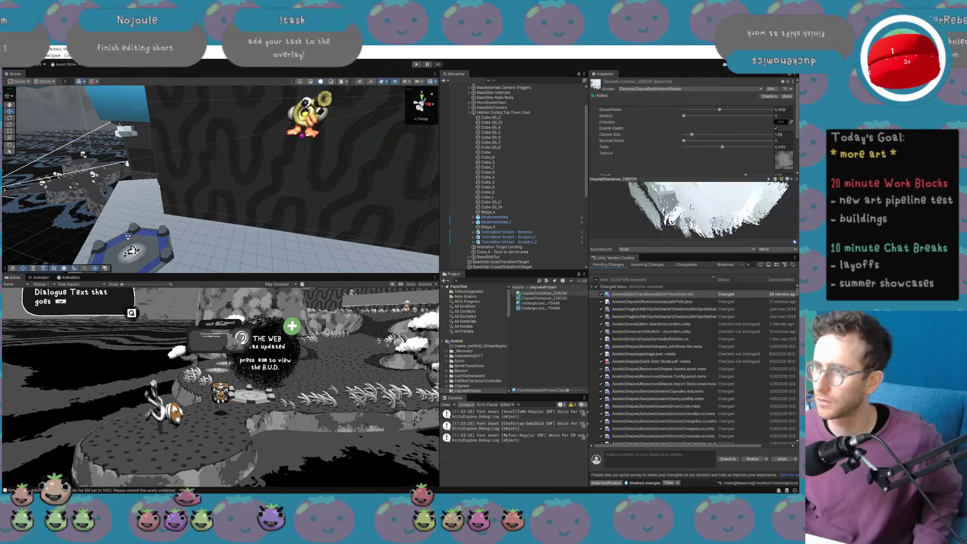
key(ctrl+z)
key(ctrl+z)
key(ctrl+z)
key(ctrl+z)
key(ctrl+z)
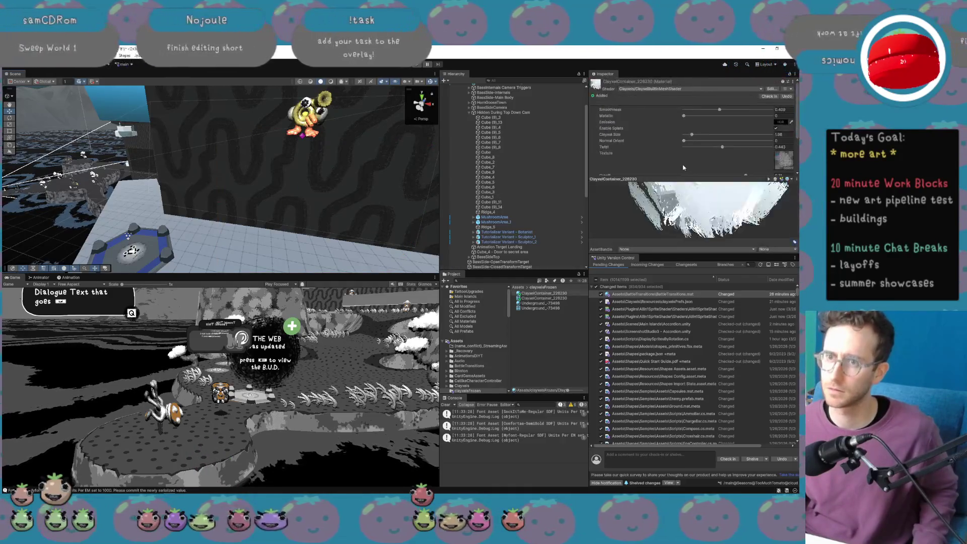
Reselect Cube_3 and expand the Images folder in the Project panel.
click(302, 211)
drag(302, 211, 395, 241)
scroll(475, 369, down, 3)
click(451, 364)
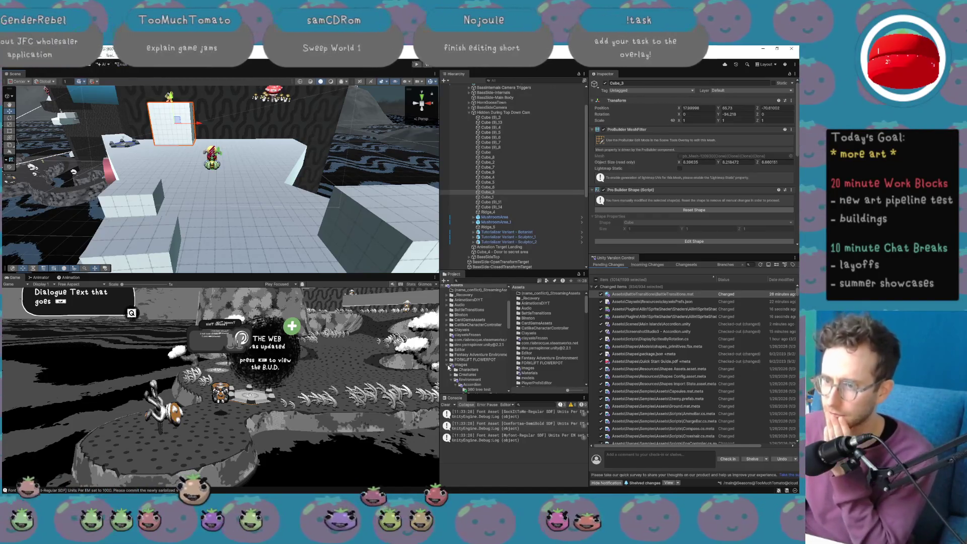
Drag the birdBrain model from the models folder into the level and delete its Camera child.
click(450, 365)
click(459, 374)
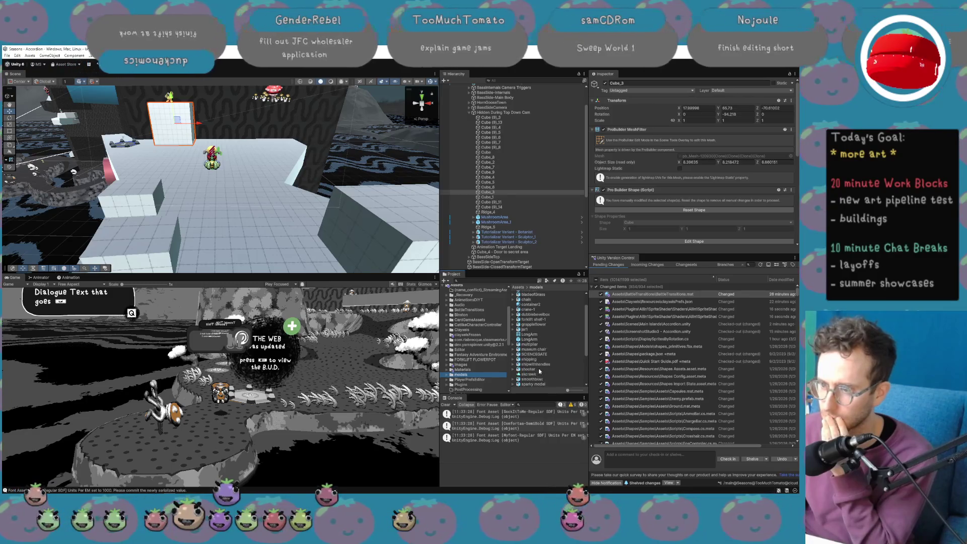
scroll(549, 309, up, 2)
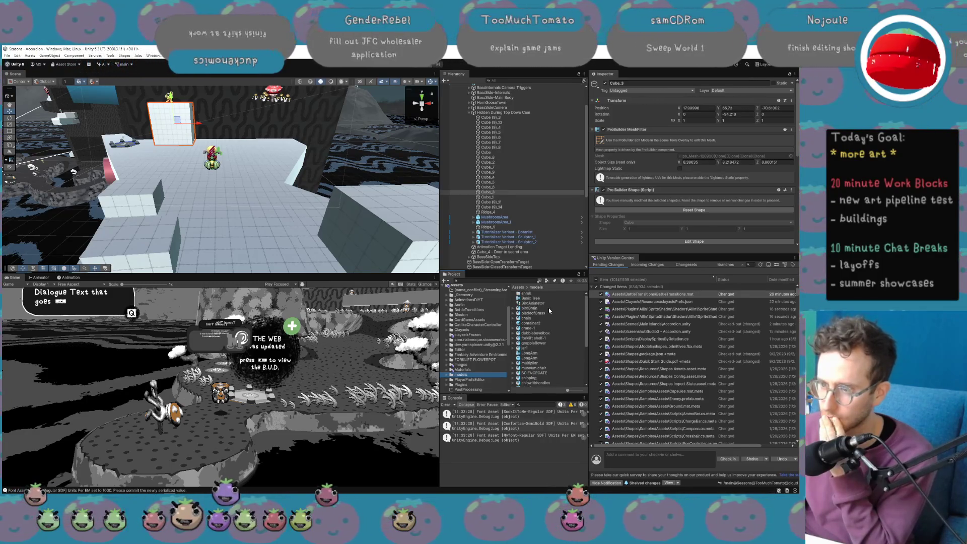
click(513, 308)
mouse_move(527, 311)
mouse_down()
mouse_move(231, 222)
mouse_move(266, 222)
mouse_up()
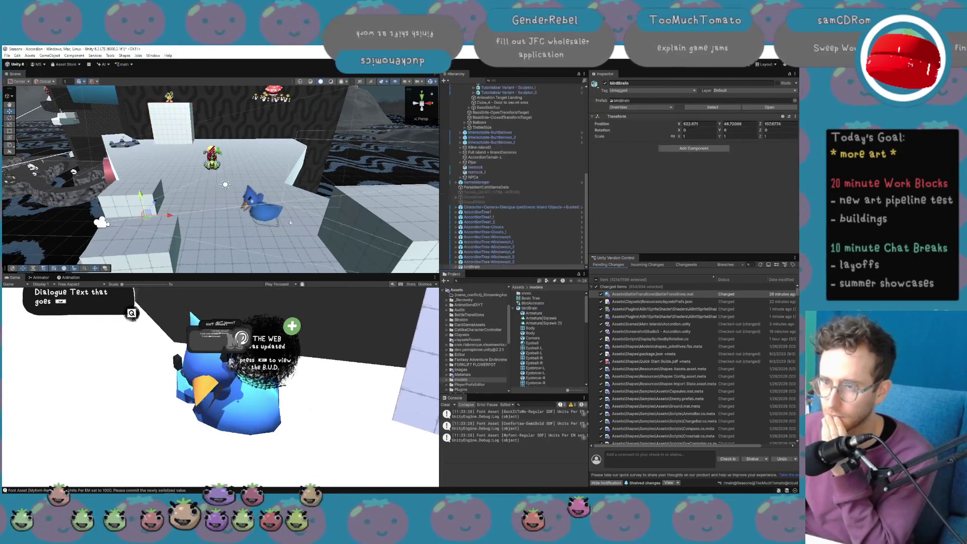
click(455, 267)
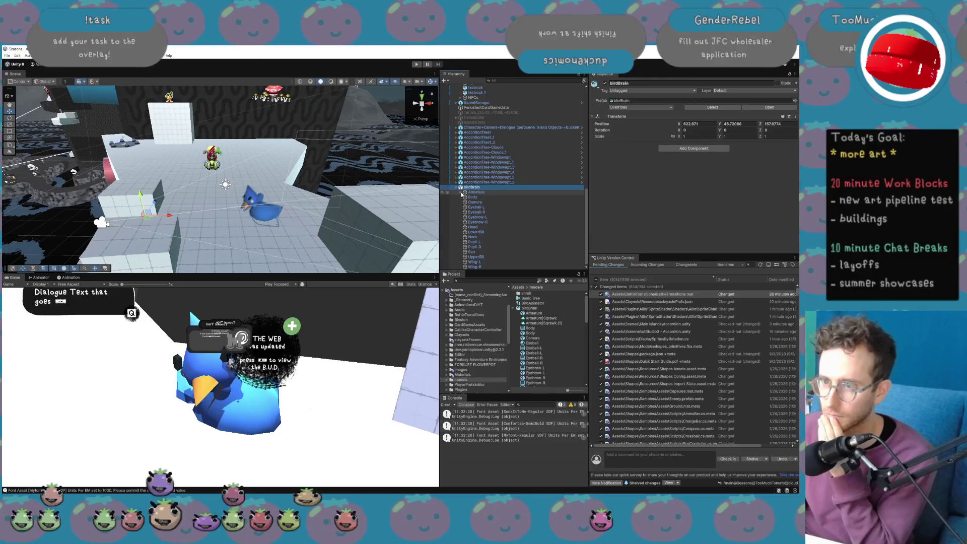
click(466, 202)
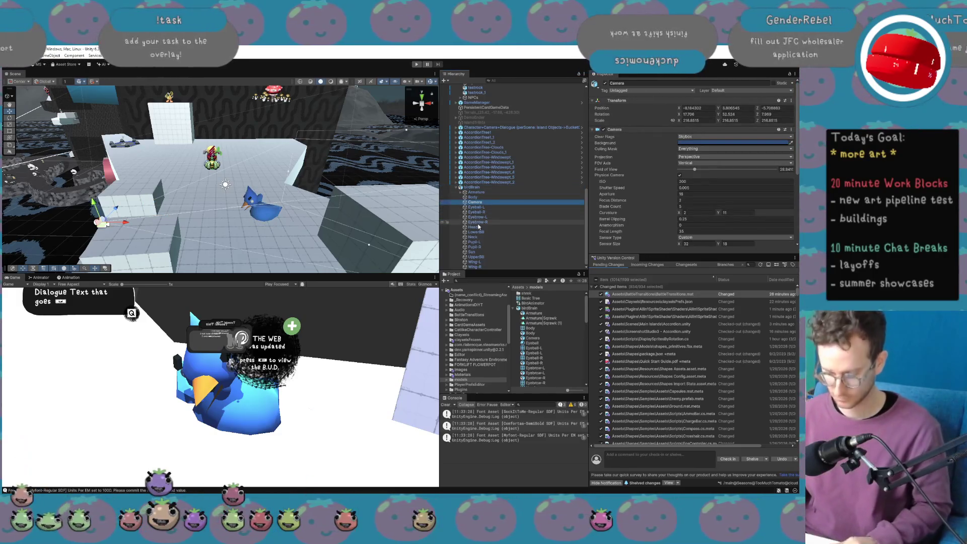
key(Delete)
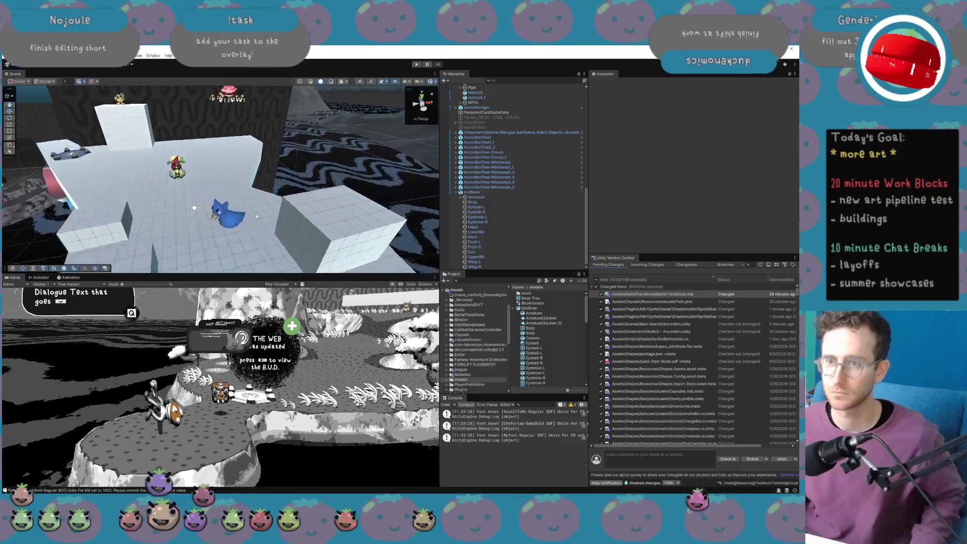
Scale the bird up to about 3.6, frame it, and search the Project for 'clayxel'.
click(229, 221)
mouse_move(228, 218)
mouse_down()
mouse_move(250, 205)
mouse_move(236, 167)
mouse_move(342, 203)
mouse_move(325, 199)
mouse_move(345, 174)
mouse_move(341, 154)
mouse_move(405, 198)
mouse_up()
key(r)
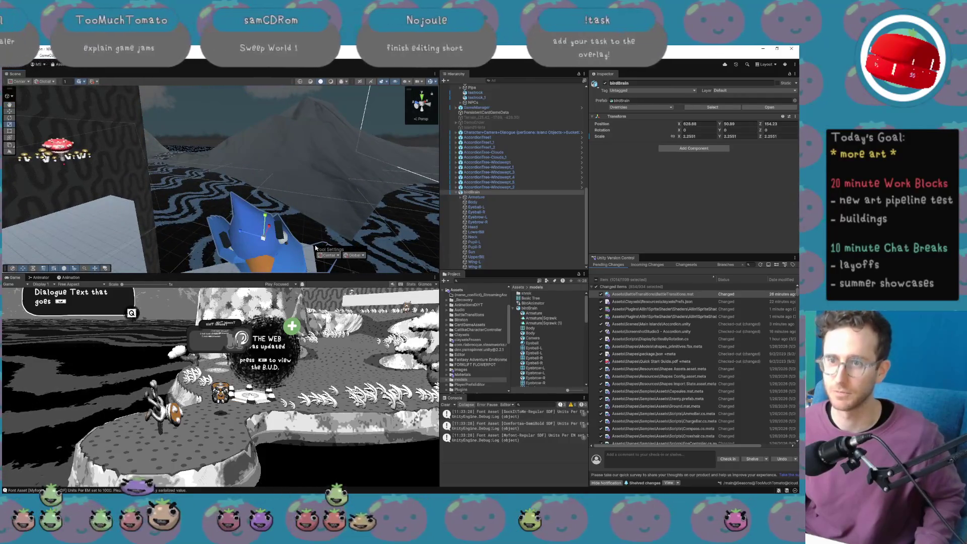
mouse_move(315, 248)
mouse_down()
mouse_move(194, 187)
mouse_move(203, 120)
mouse_move(297, 120)
mouse_move(340, 104)
mouse_up()
click(534, 192)
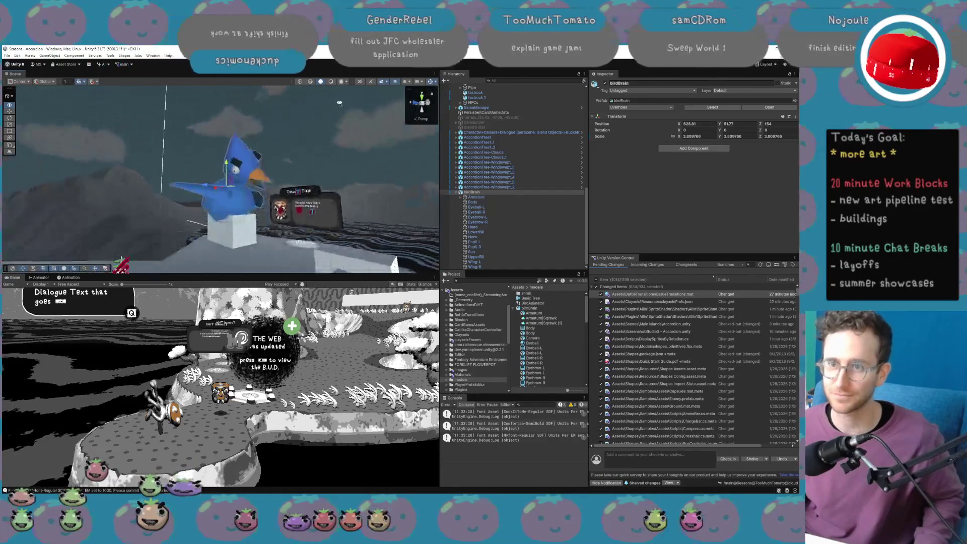
key(f)
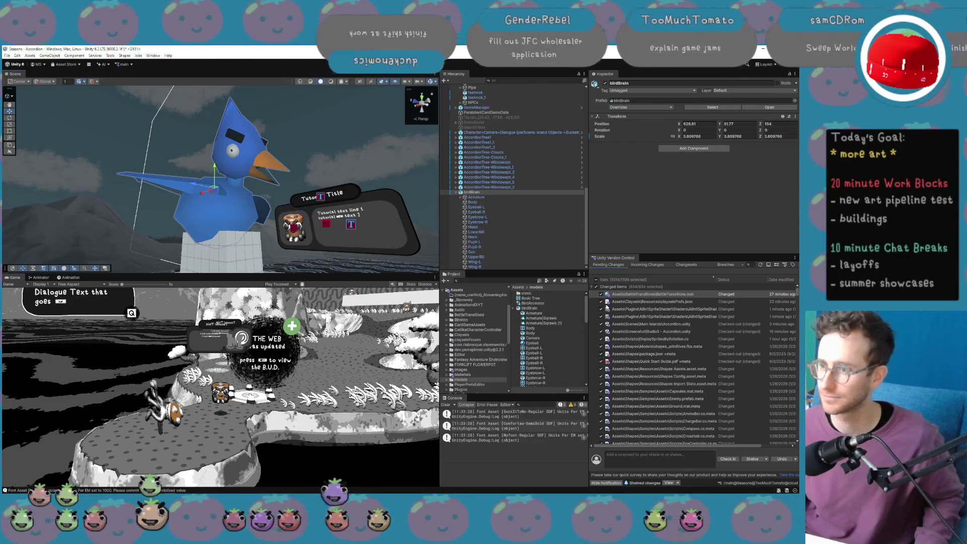
click(517, 281)
text(clayxel)
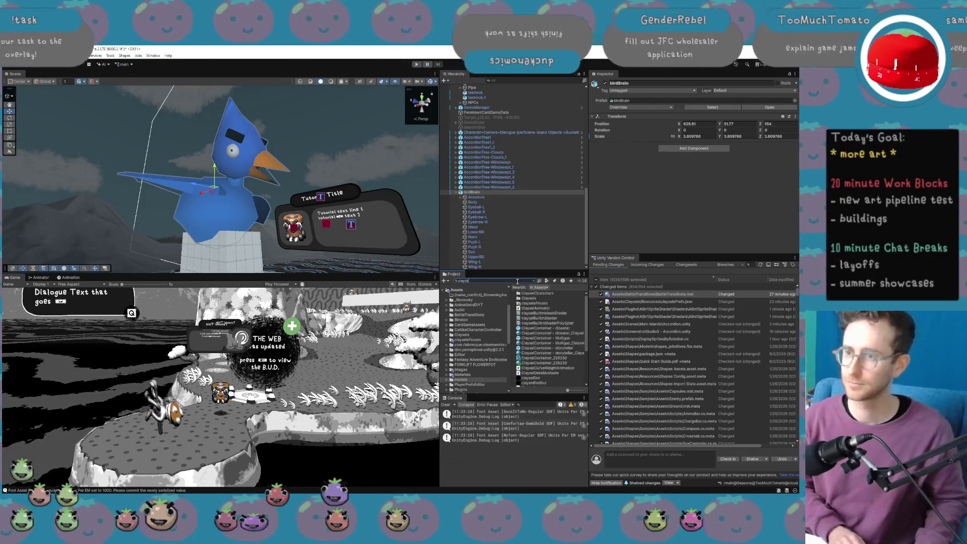
Apply the ClayxelContainer_226230 material from clayxelsFrozen to the bird.
double_click(553, 303)
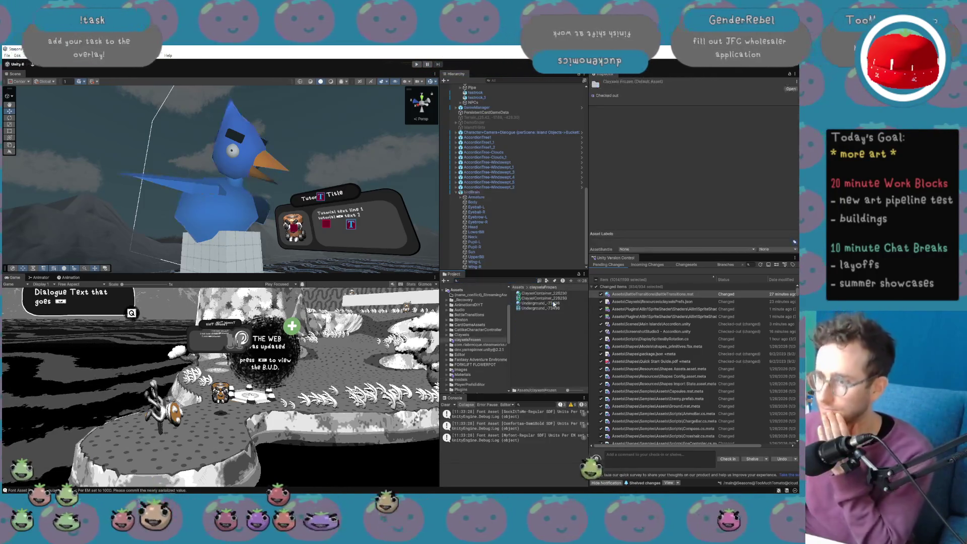
click(551, 293)
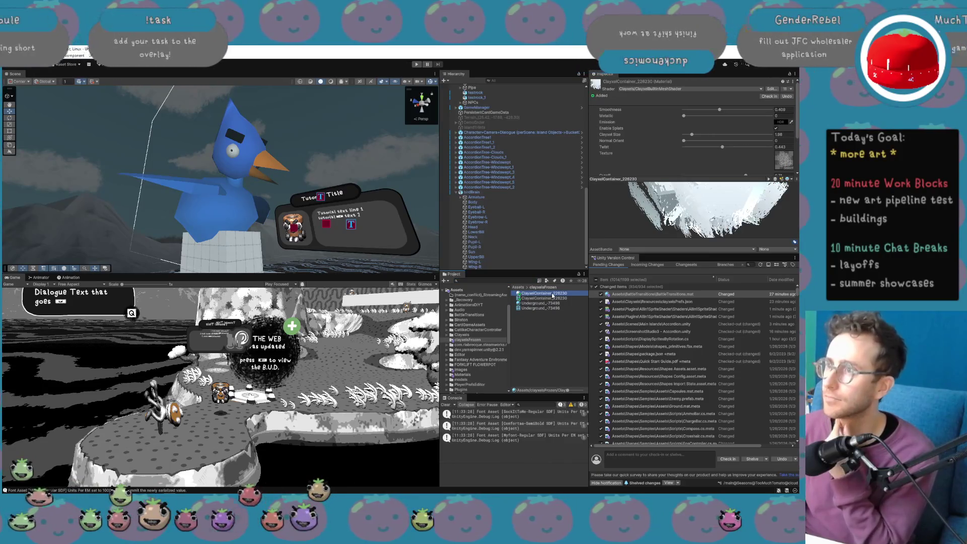
mouse_move(551, 297)
mouse_down()
mouse_move(348, 221)
mouse_move(242, 215)
mouse_move(254, 189)
mouse_up()
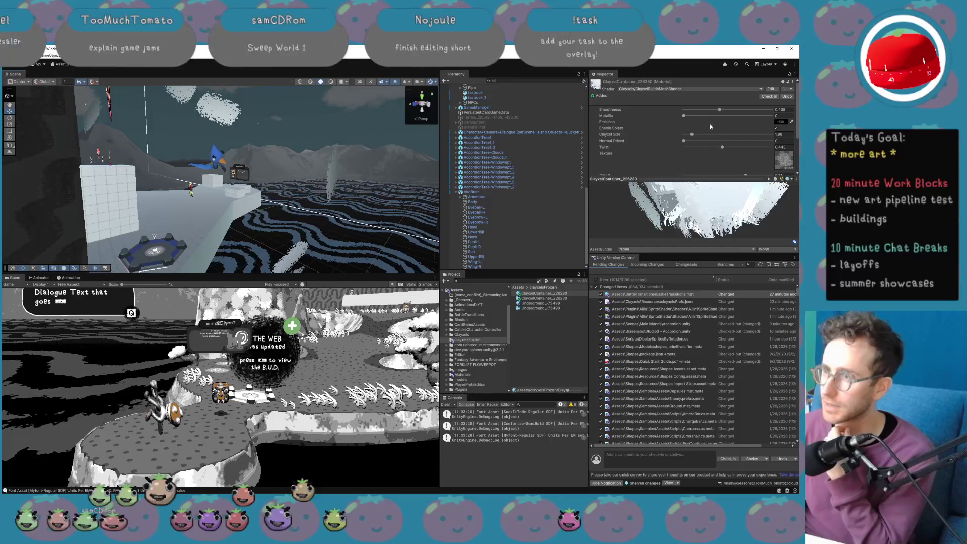
Lower RoughBump to 0.032, RoughTwist to 0 and Cutoff to 0.009.
scroll(712, 126, down, 3)
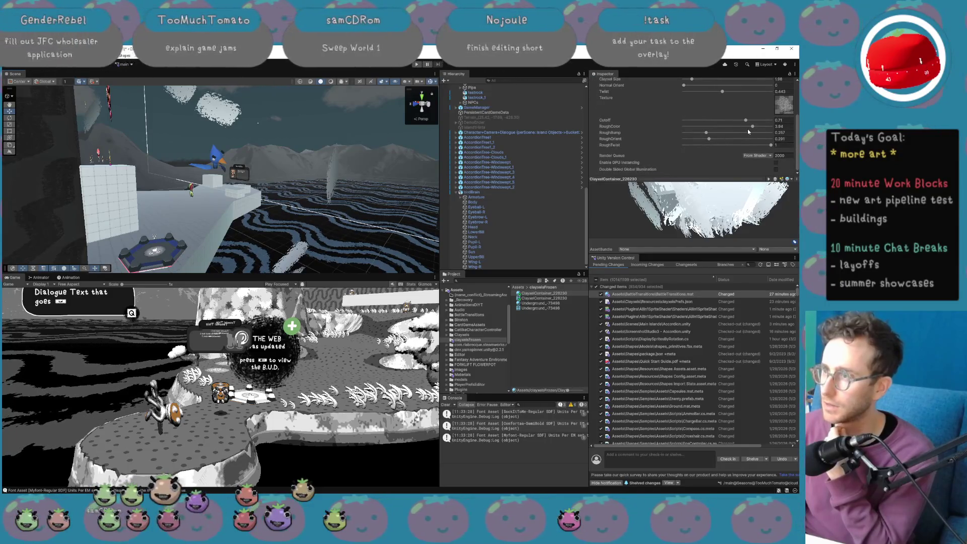
drag(706, 133, 688, 135)
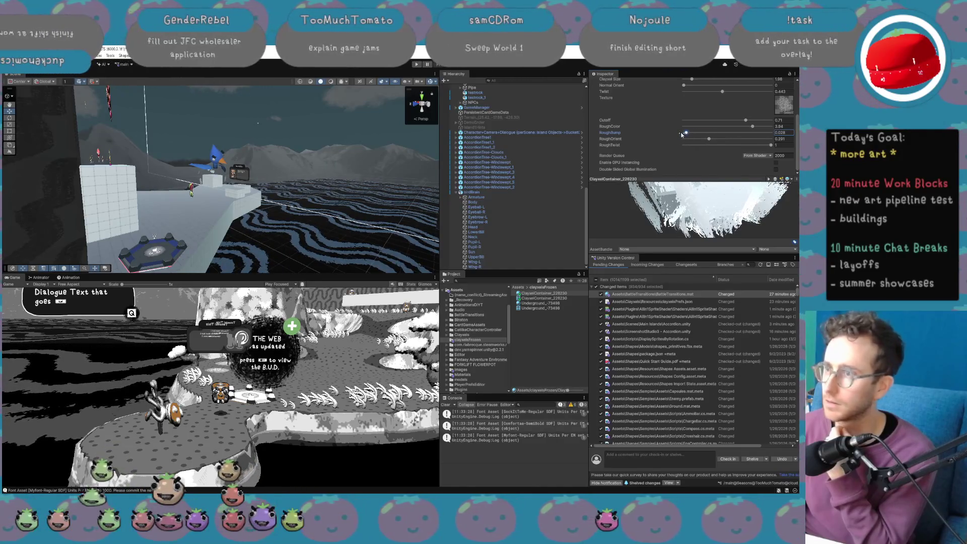
scroll(695, 131, up, 2)
scroll(201, 151, up, 5)
scroll(707, 150, down, 1)
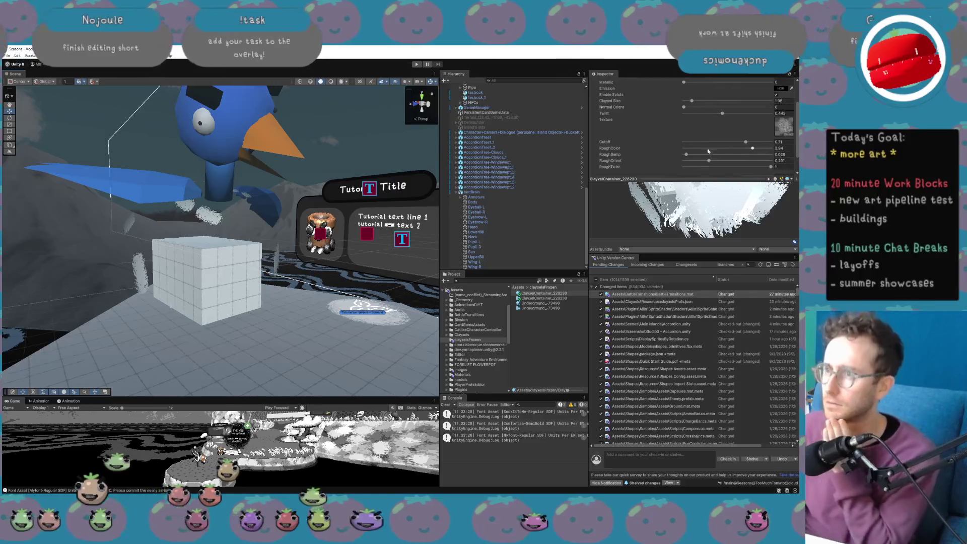
drag(716, 167, 636, 164)
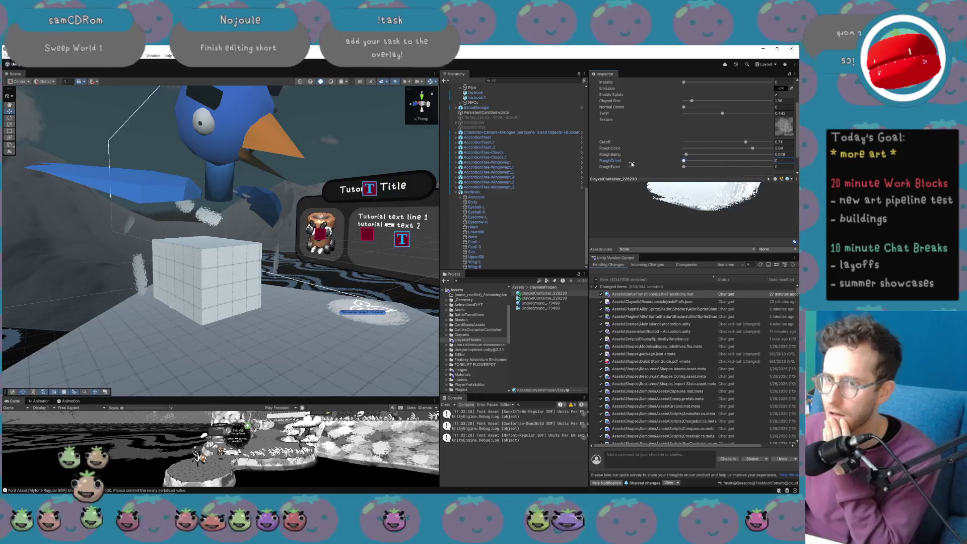
mouse_move(746, 143)
mouse_down()
mouse_move(669, 145)
mouse_move(686, 147)
mouse_up()
Raise Clayxel Size from 1.98 to 3.59 and Smoothness to 0.409.
scroll(688, 146, up, 1)
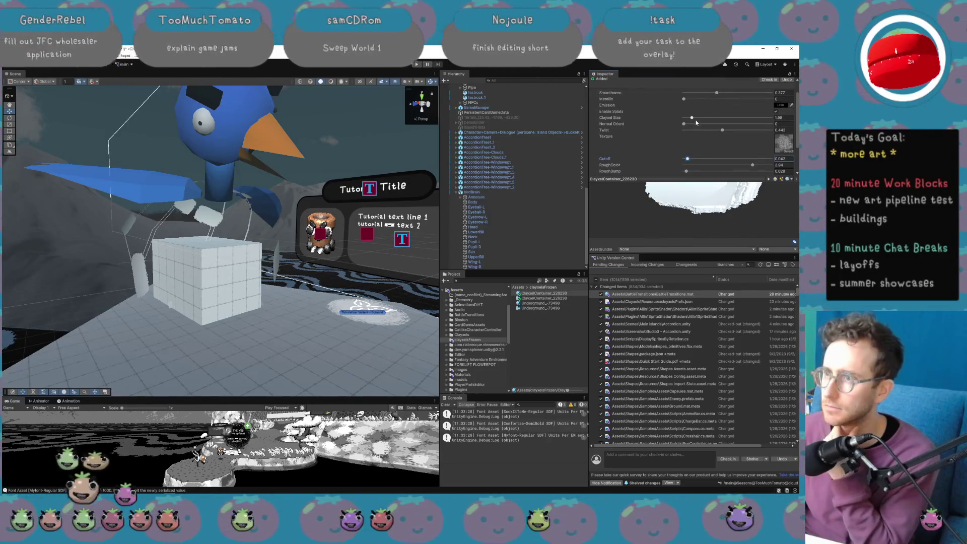
scroll(697, 123, up, 1)
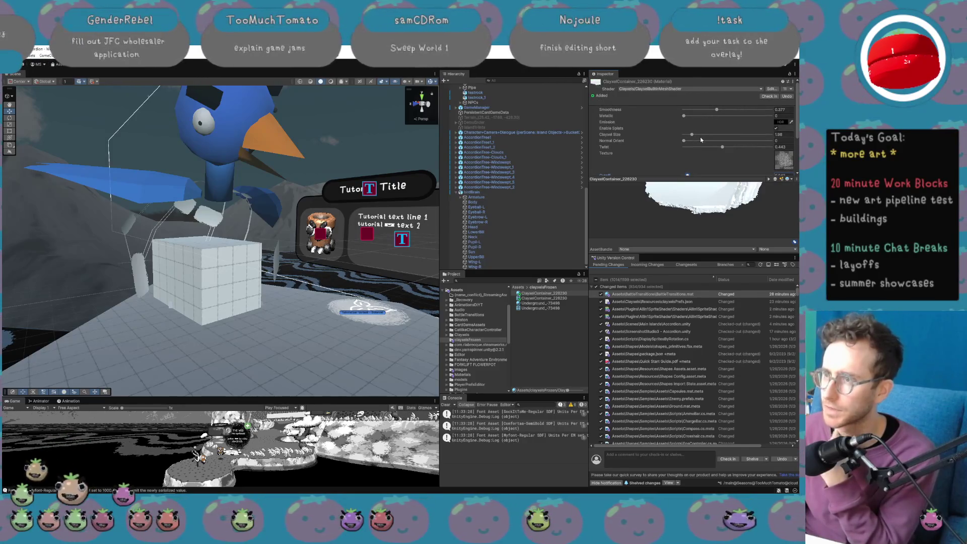
scroll(699, 140, down, 3)
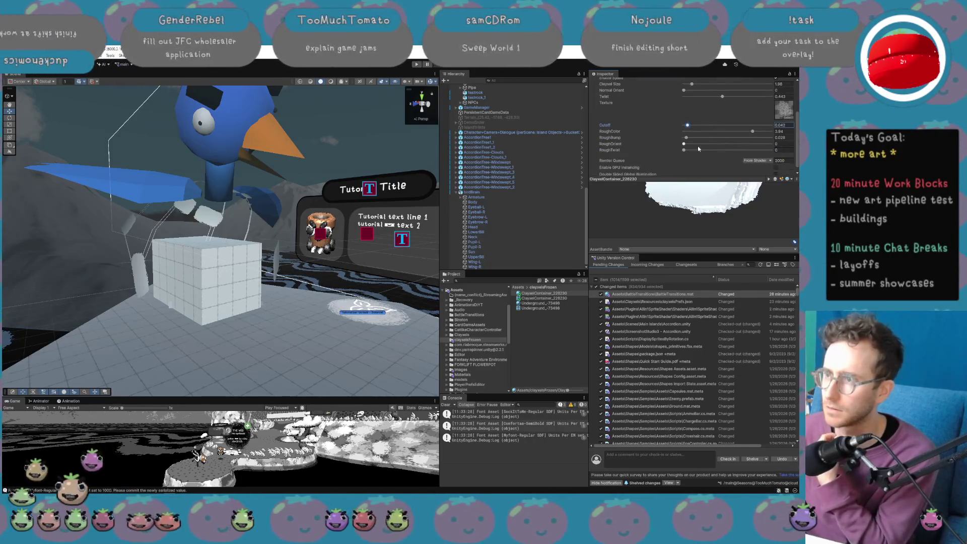
scroll(698, 148, down, 1)
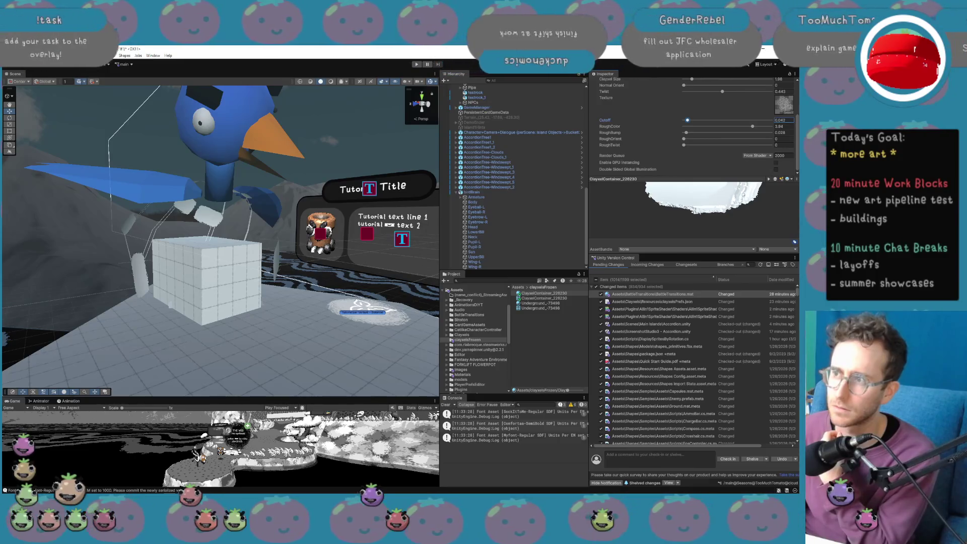
scroll(736, 166, up, 2)
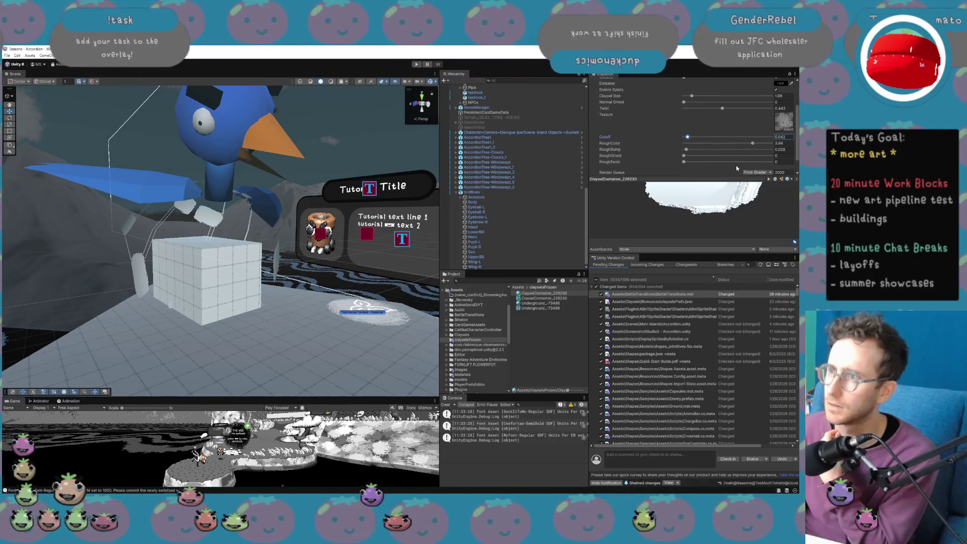
mouse_move(694, 114)
mouse_down()
mouse_move(761, 125)
mouse_move(720, 126)
mouse_up()
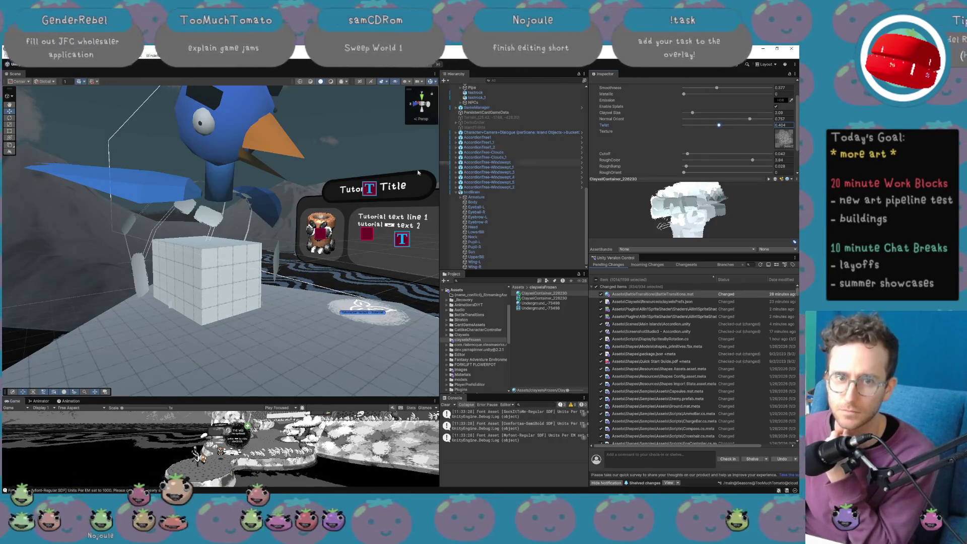
mouse_move(314, 178)
mouse_down()
mouse_move(50, 165)
mouse_move(411, 248)
mouse_up()
click(543, 293)
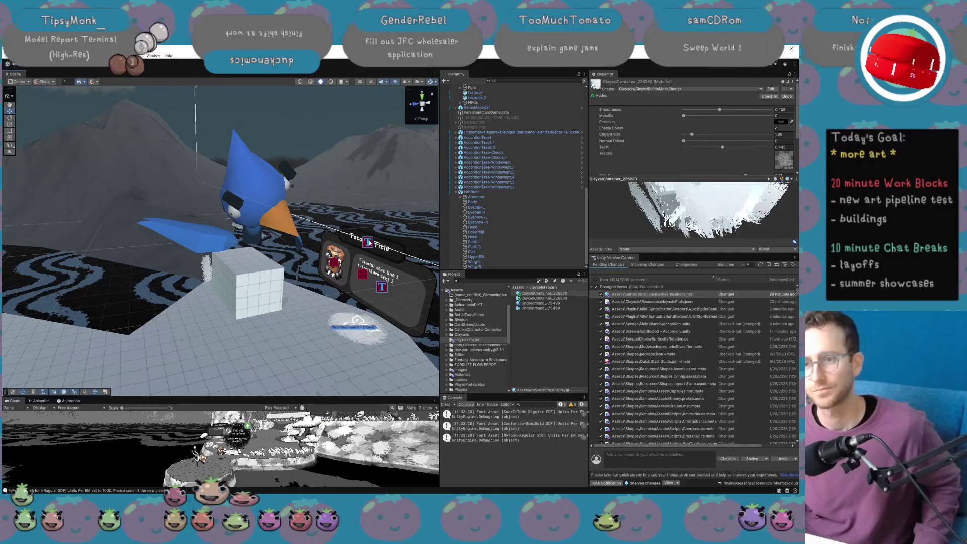
drag(716, 110, 719, 109)
mouse_move(368, 249)
mouse_down()
mouse_move(354, 227)
mouse_move(267, 273)
mouse_move(201, 239)
mouse_up()
click(167, 237)
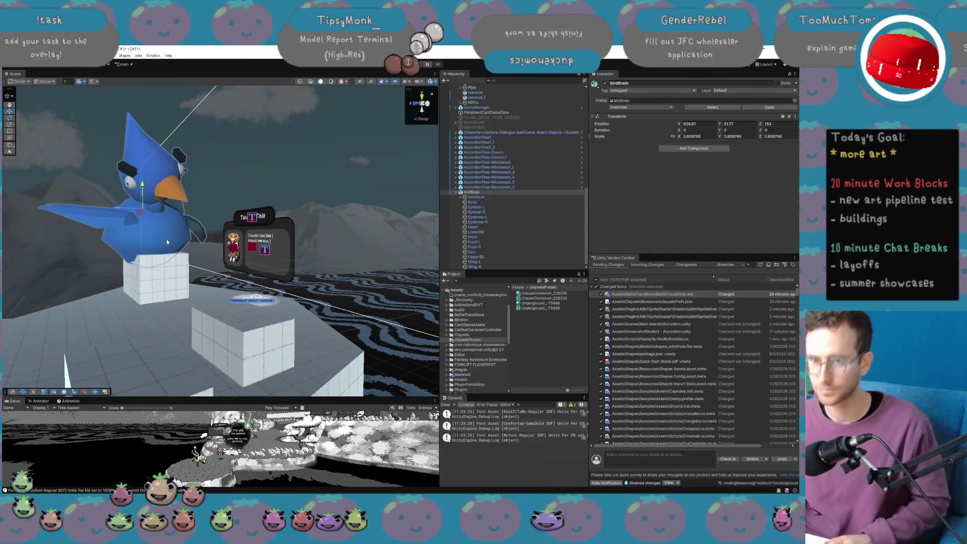
Delete birdBrain, pan toward the mushroom cluster, and make the Game view taller.
key(Delete)
drag(307, 262, 330, 270)
scroll(524, 250, up, 5)
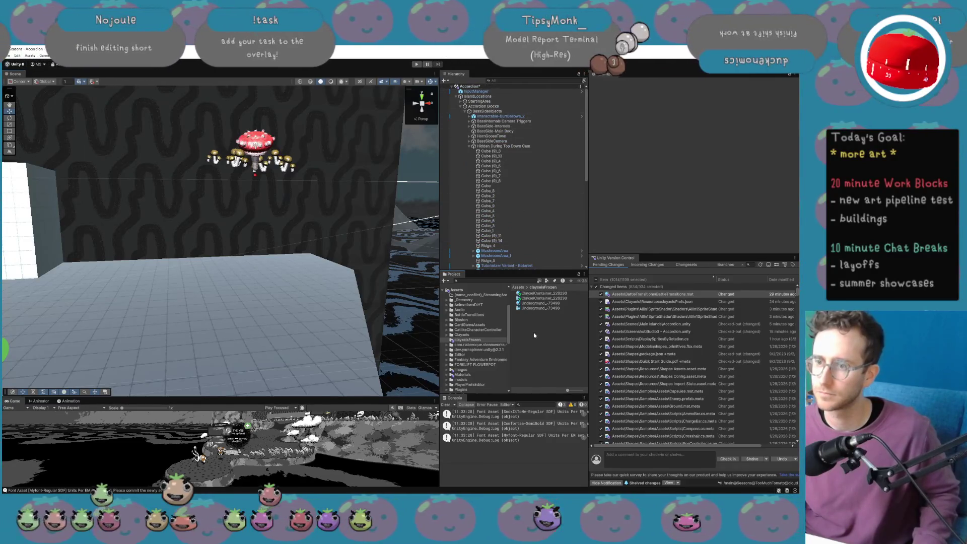
scroll(503, 247, down, 5)
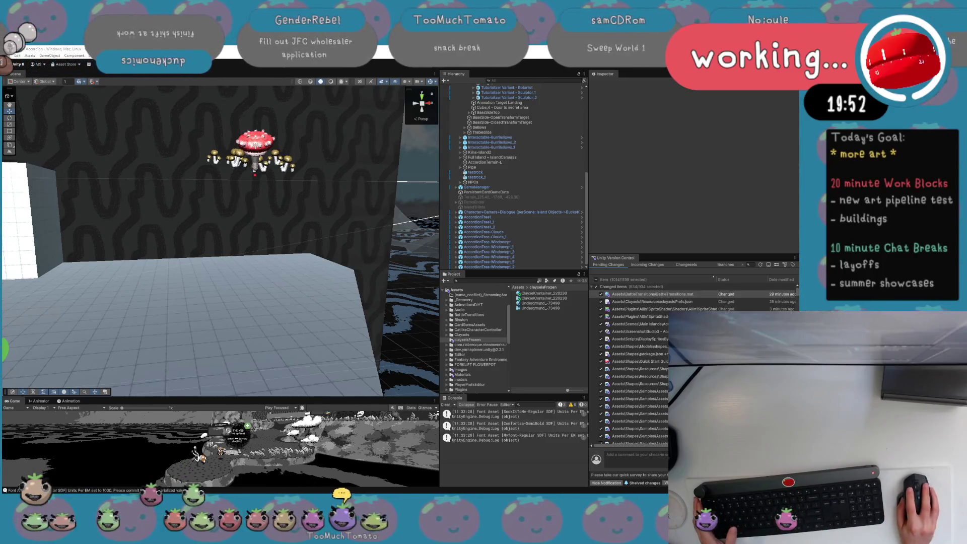
key(XF86AudioLowerVolume)
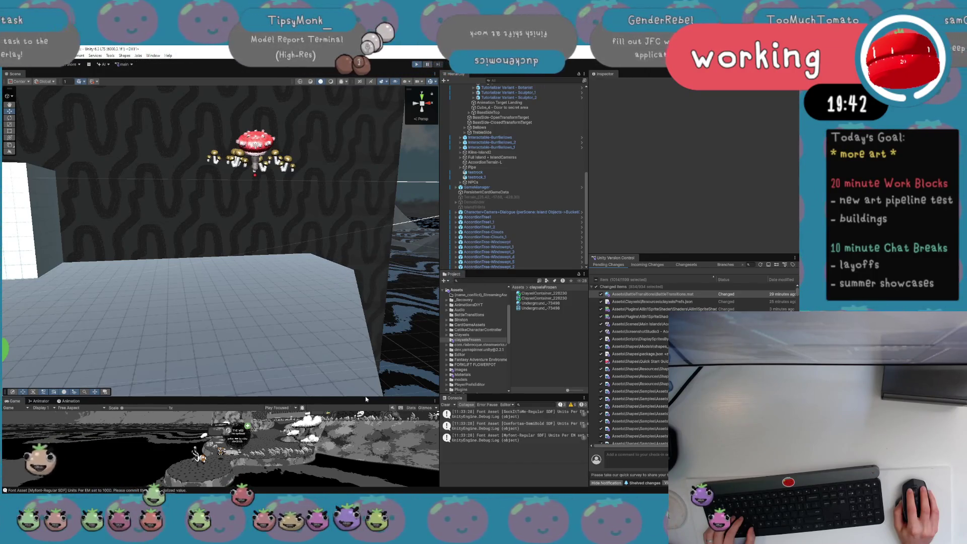
drag(365, 395, 364, 228)
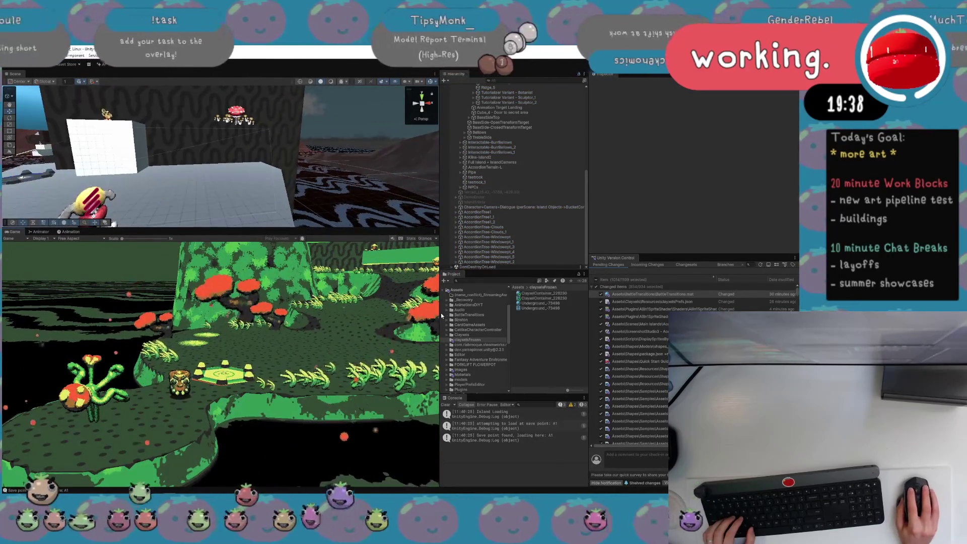
Maximize the Game view and walk the character off the landing pad into the tall grass.
drag(441, 316, 557, 316)
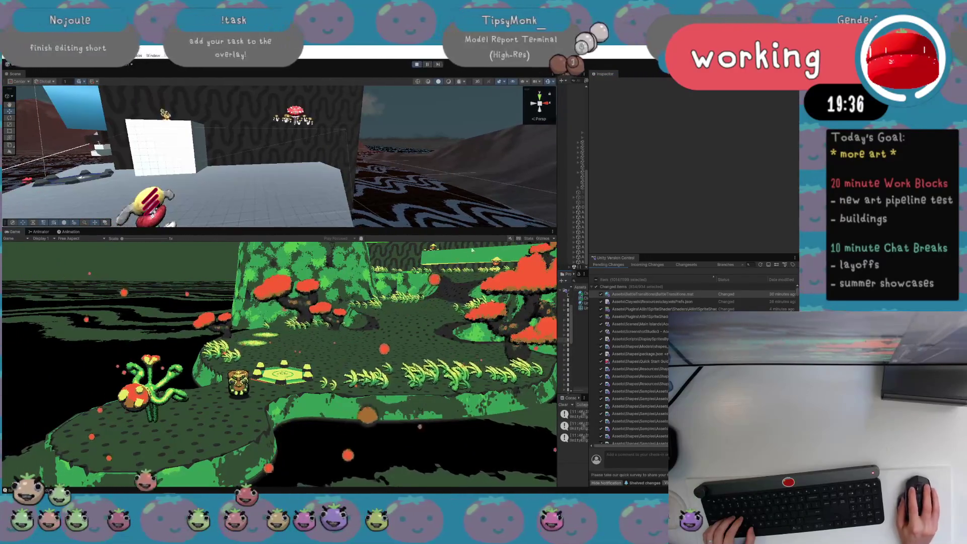
key(shift+space)
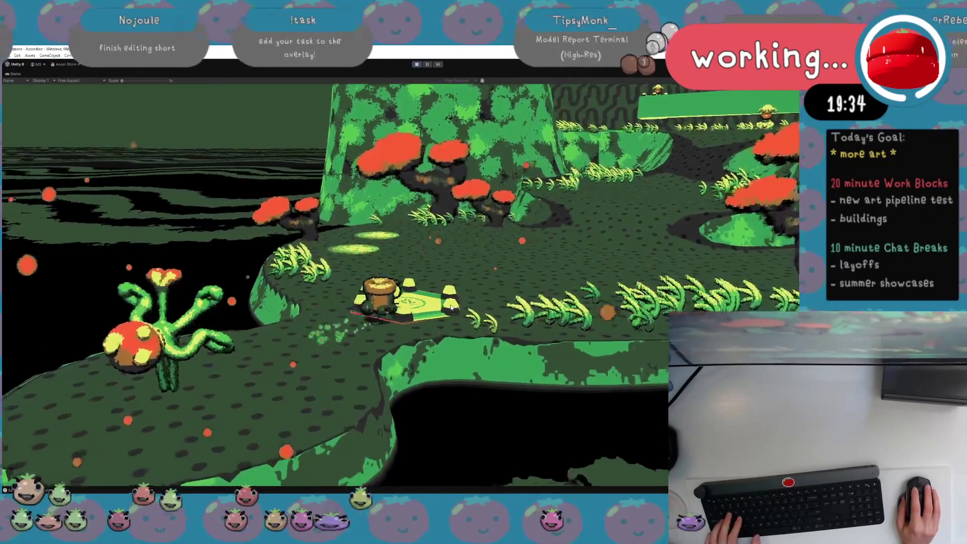
key(d)
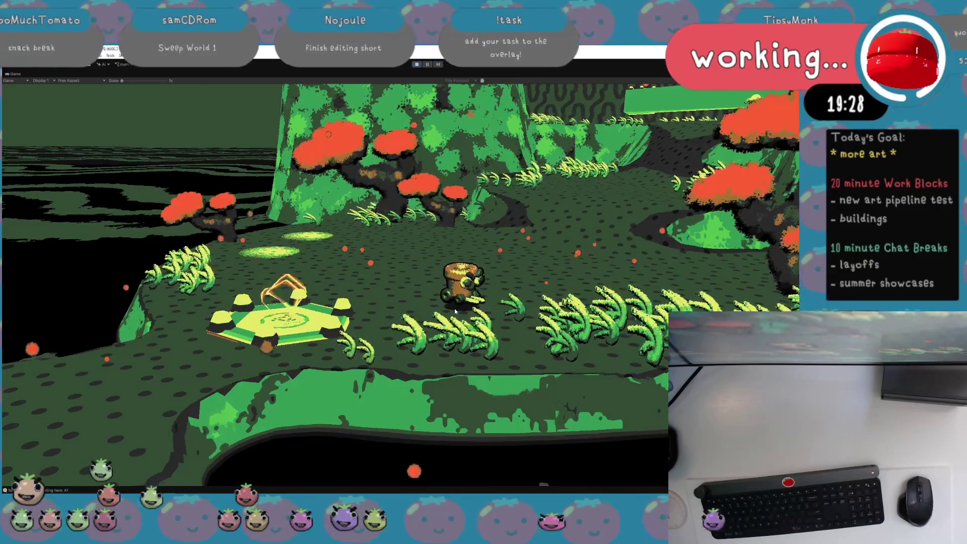
key(XF86AudioLowerVolume)
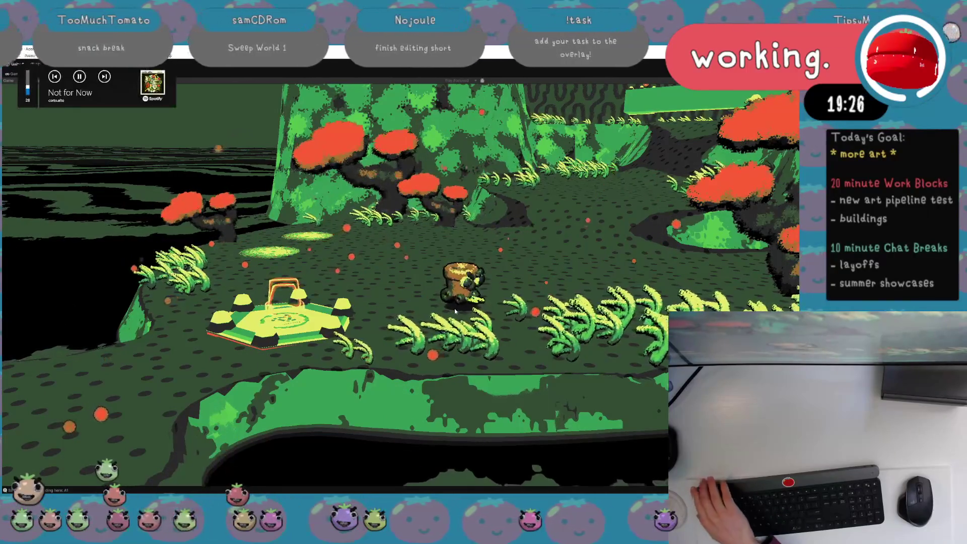
key(d)
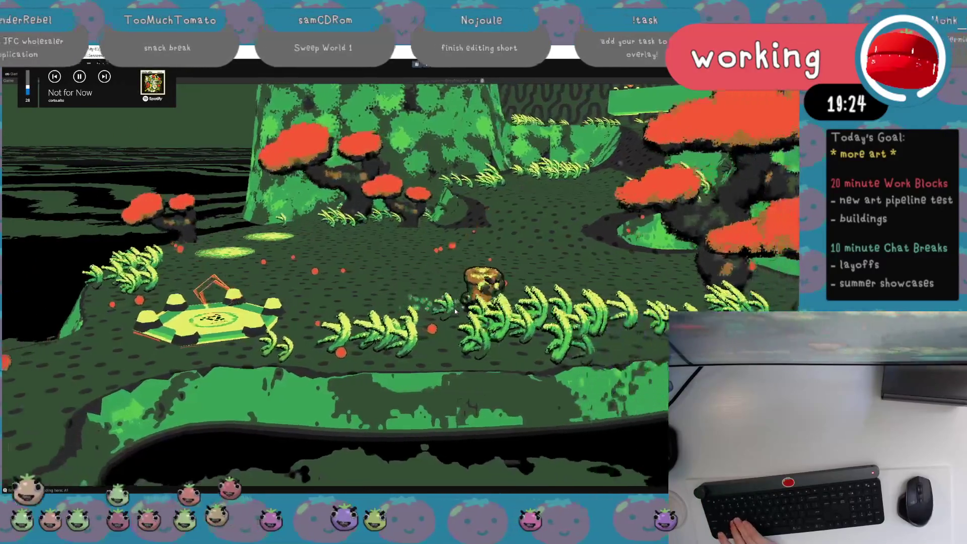
key(s)
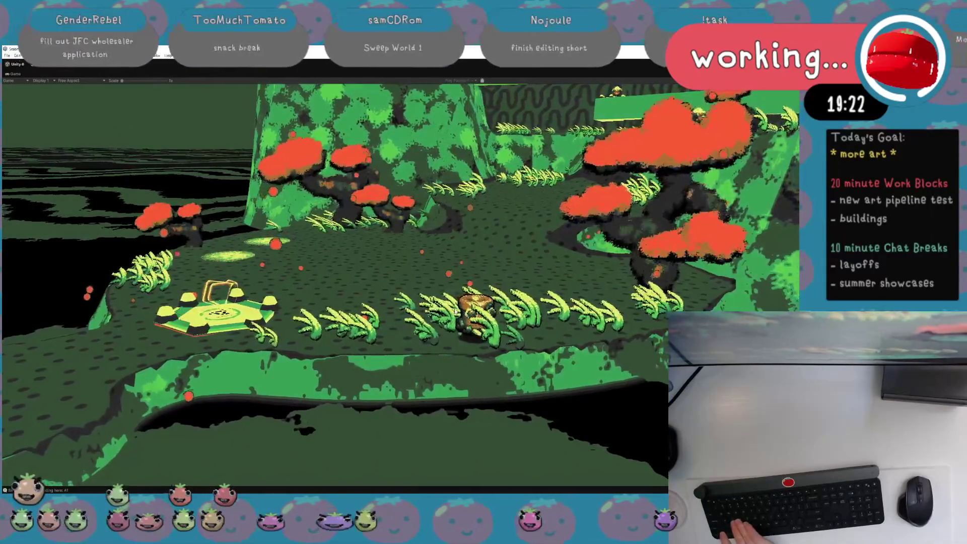
key(d)
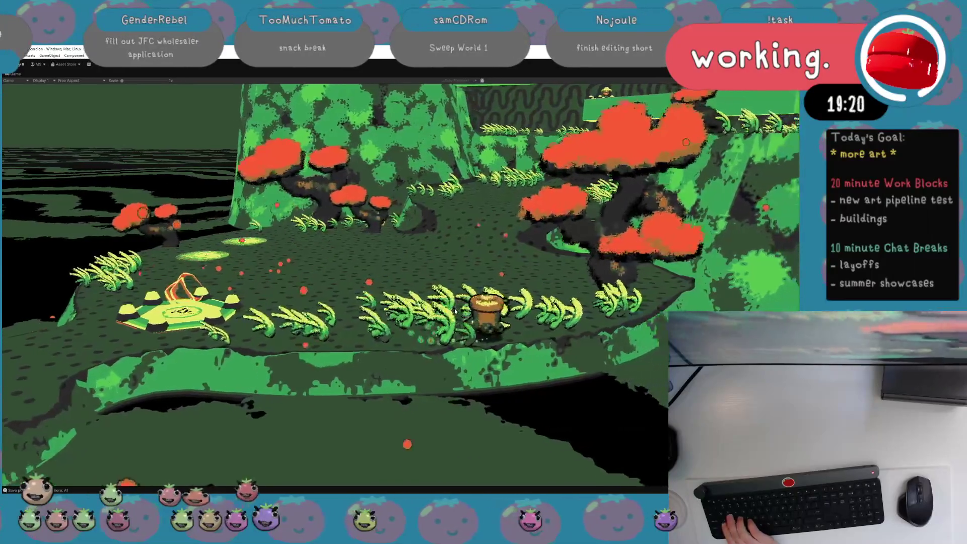
key(d)
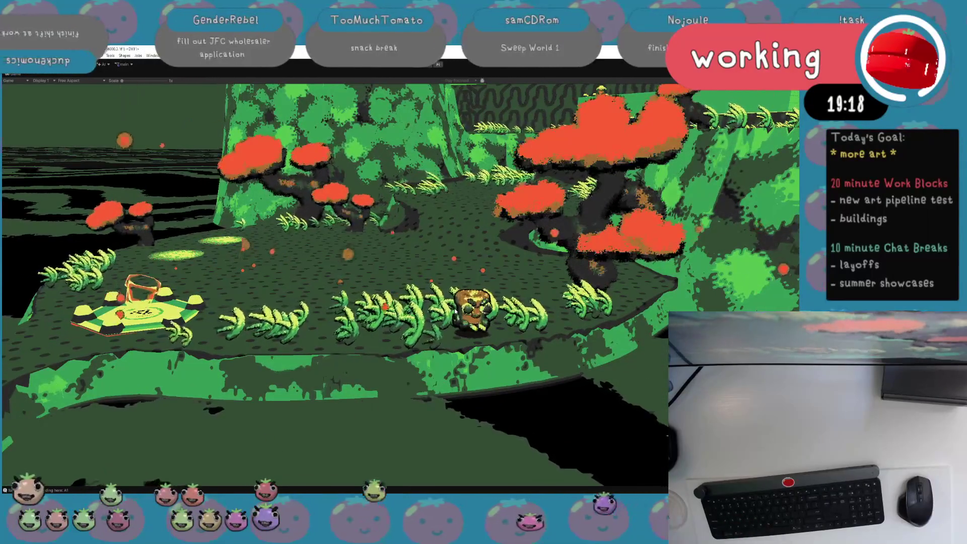
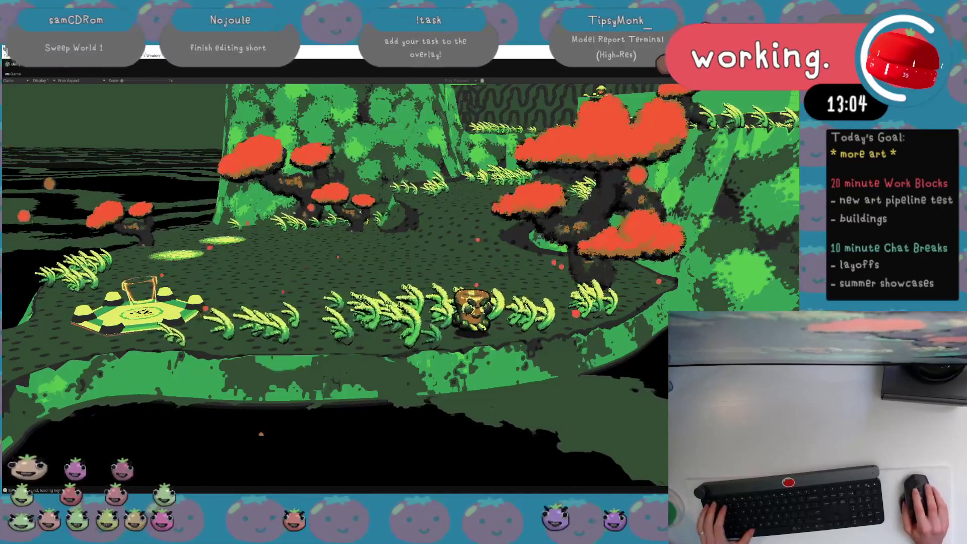
Dismiss the game's pause menu and restore the full editor layout from the maximized Game view.
key(Escape)
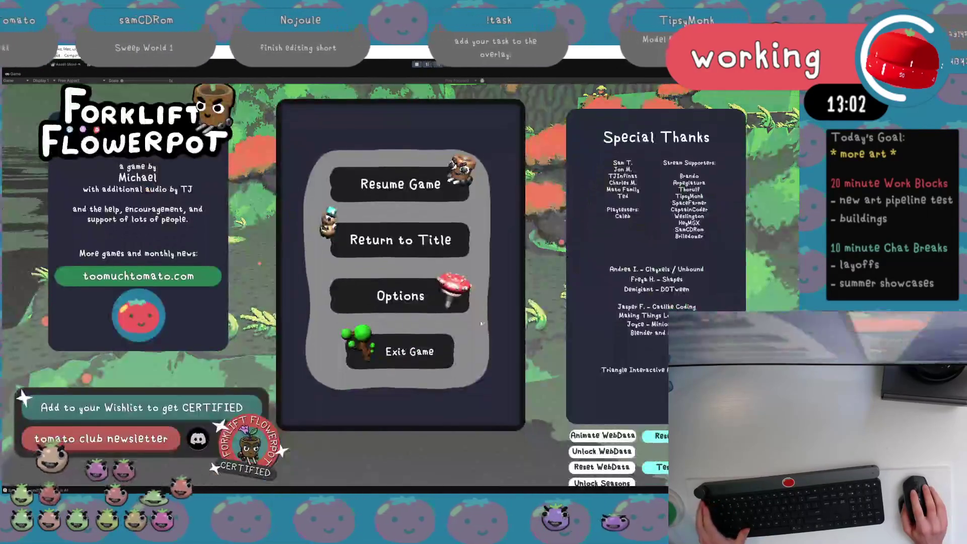
key(Escape)
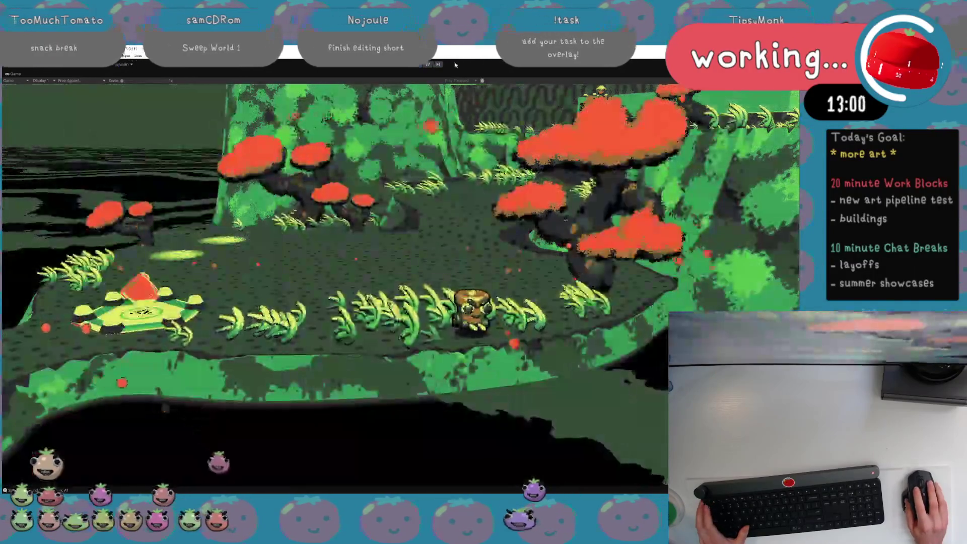
key(shift+space)
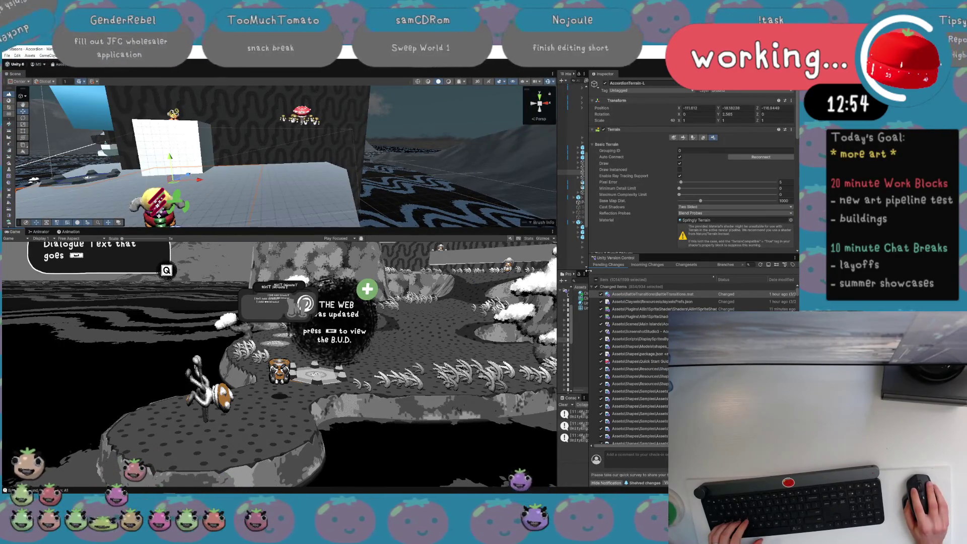
Widen the Hierarchy column, search the project for 'gymnasium' and open the Gymnasium scene.
drag(588, 271, 714, 272)
click(619, 281)
text(g)
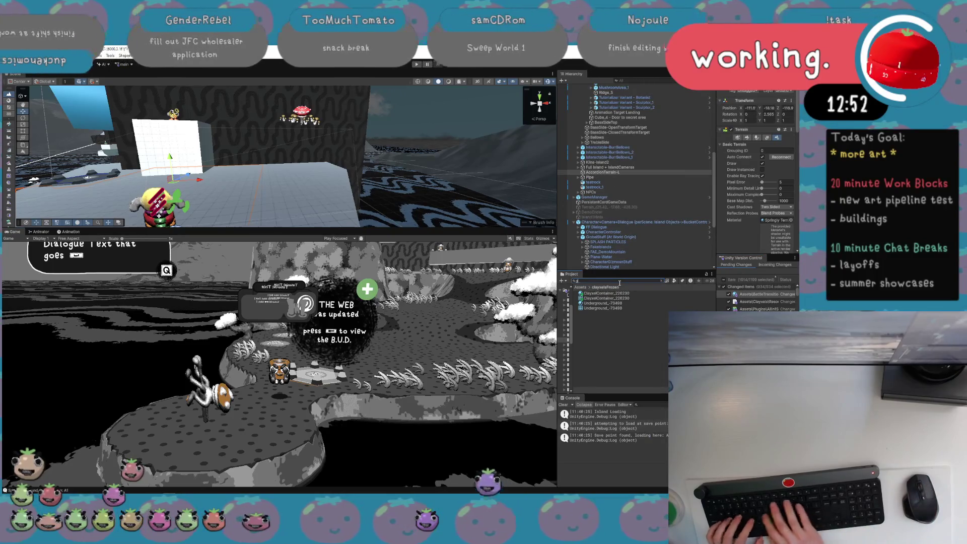
text(ymnasium)
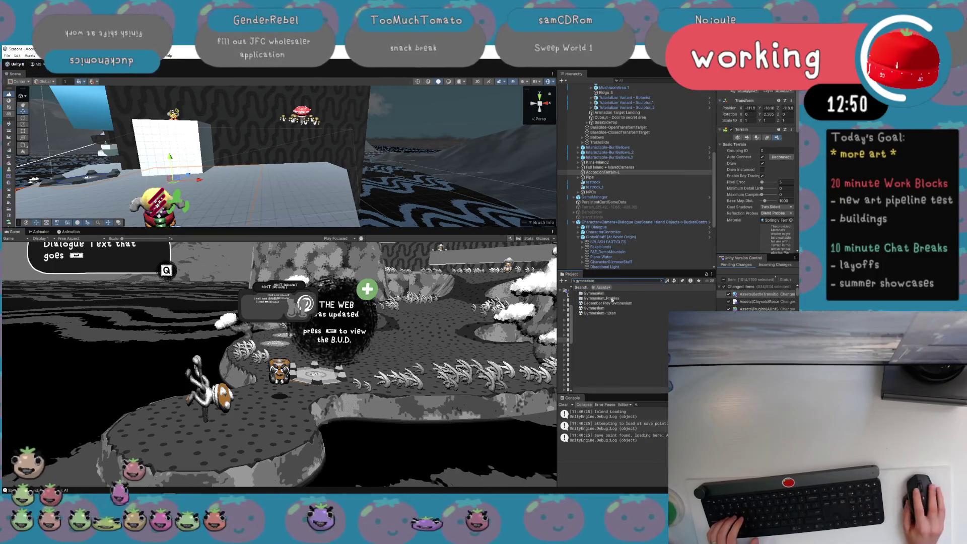
click(609, 307)
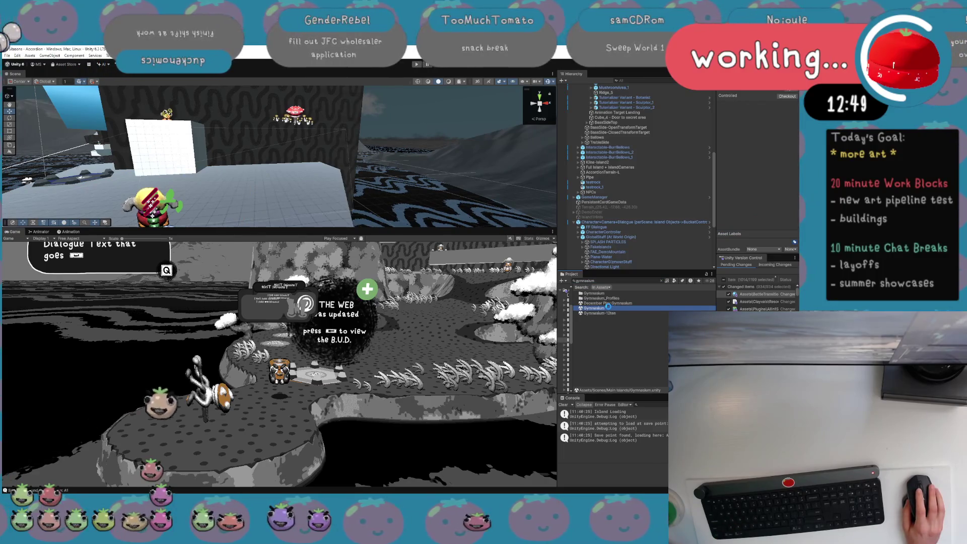
double_click(609, 308)
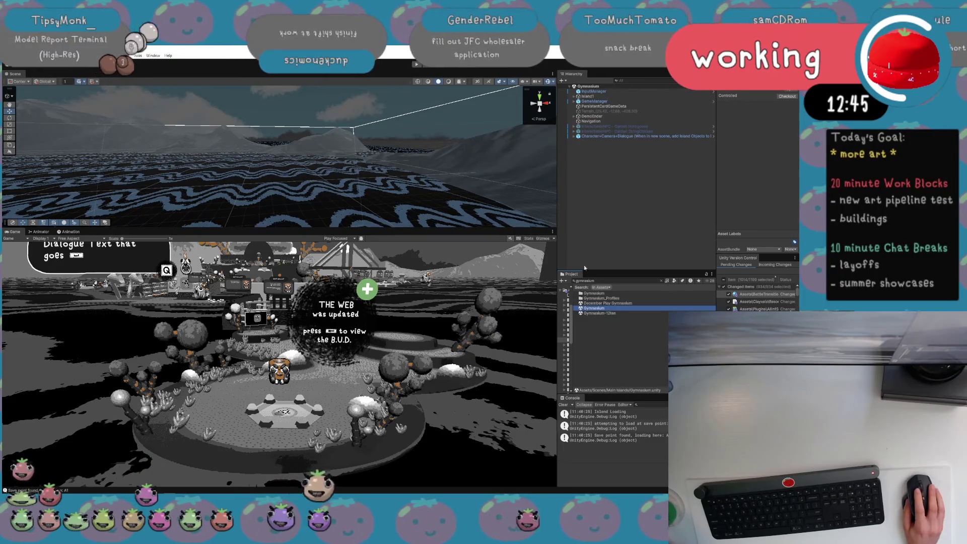
Select Island1 and frame it in the Scene view.
double_click(632, 106)
click(593, 96)
double_click(592, 96)
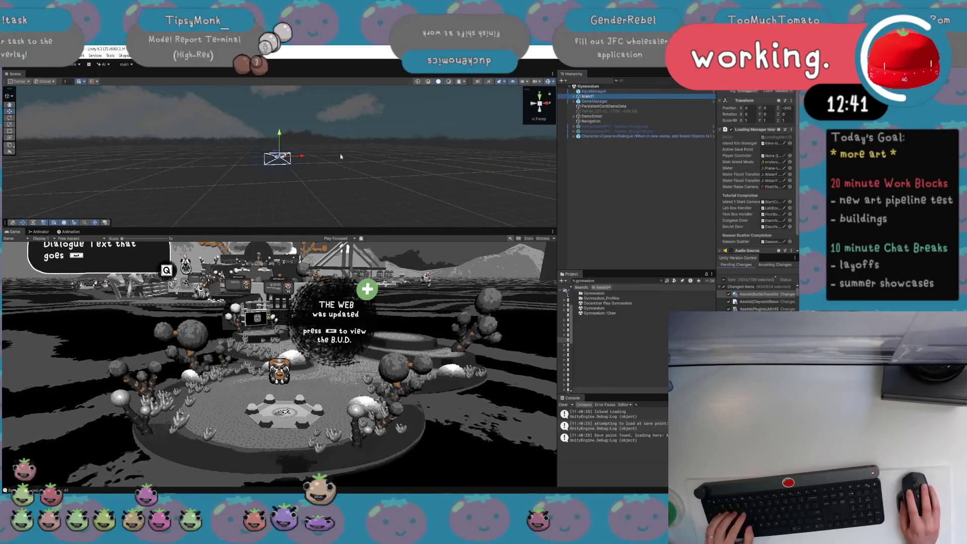
Fly the Scene camera to the creature area and select the SpringBridge object.
mouse_move(319, 158)
mouse_down()
mouse_move(306, 200)
mouse_move(541, 190)
mouse_move(633, 137)
mouse_move(719, 150)
mouse_move(22, 143)
mouse_move(29, 152)
mouse_move(508, 175)
mouse_move(775, 156)
mouse_up()
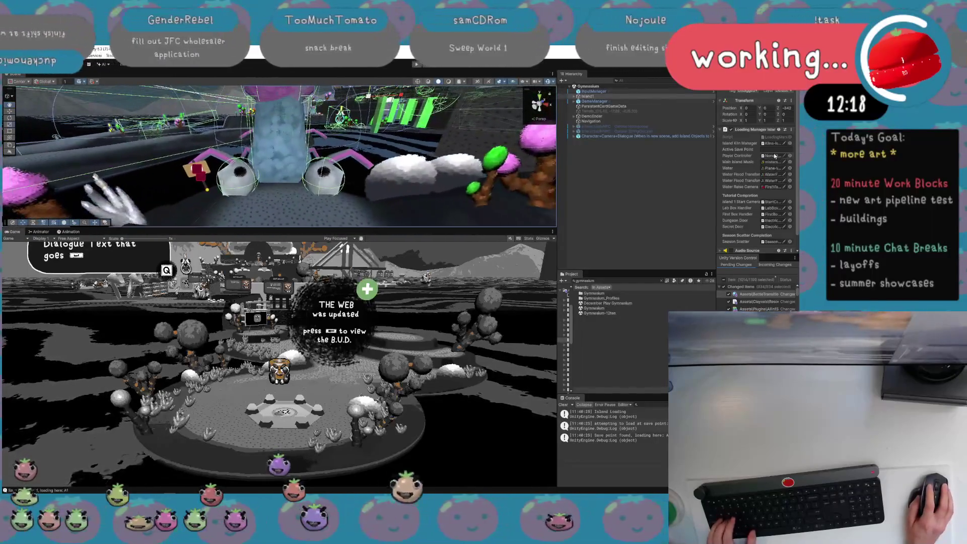
click(291, 151)
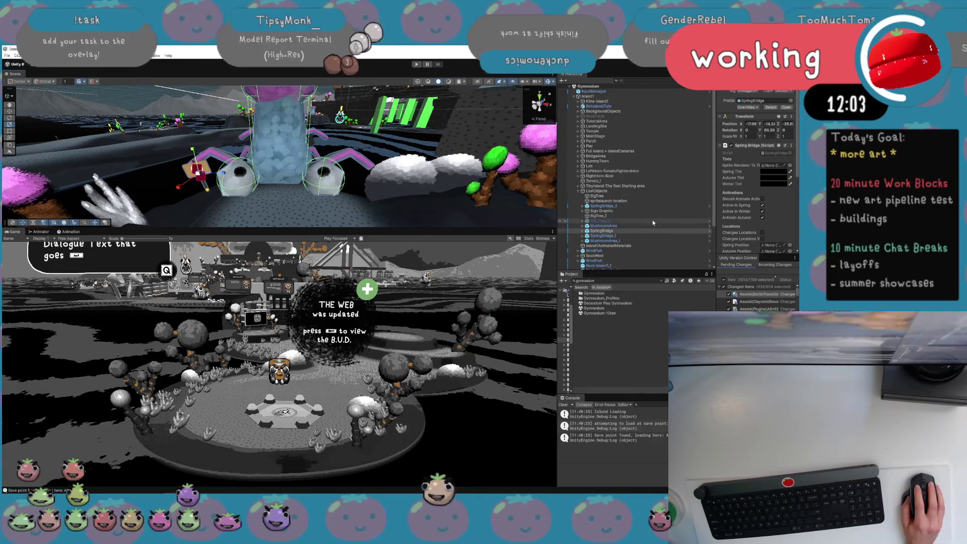
Expand SpringBridge, LeftAnchor and flowerpot (3) in the Hierarchy to inspect their children.
click(583, 232)
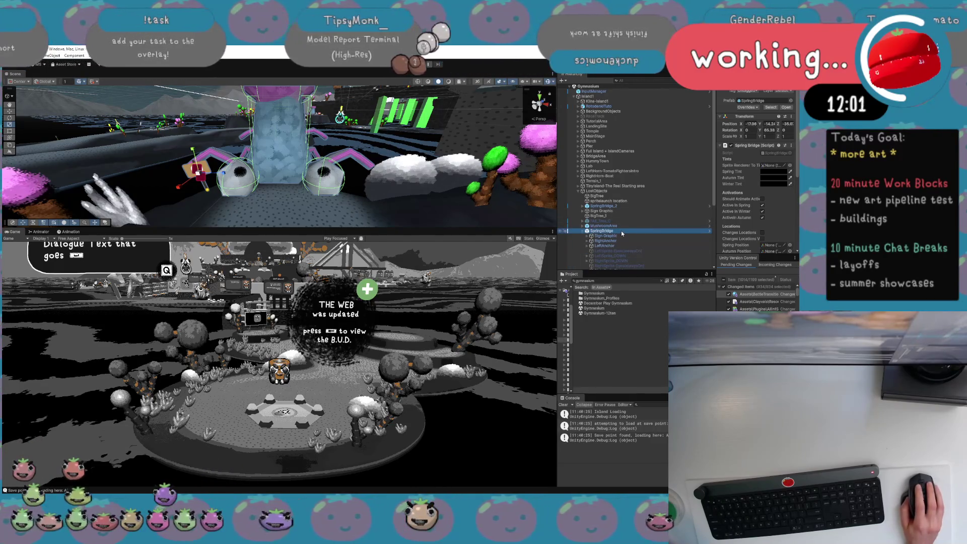
scroll(621, 231, down, 3)
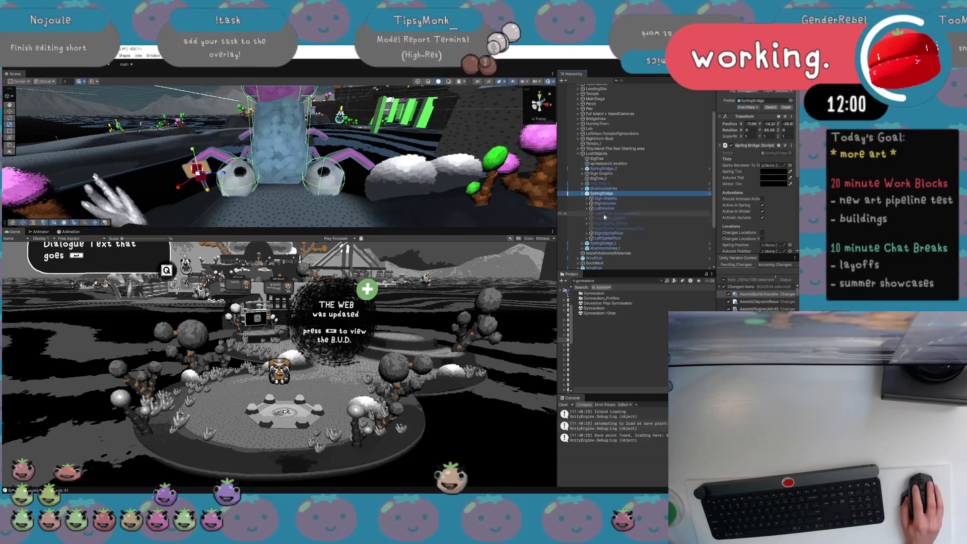
key(Down)
key(Down)
key(Down)
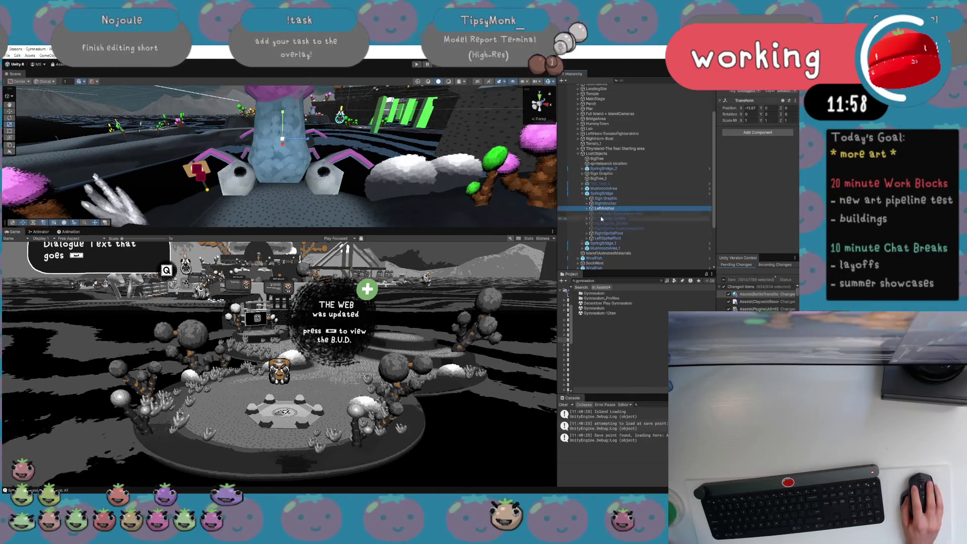
click(588, 208)
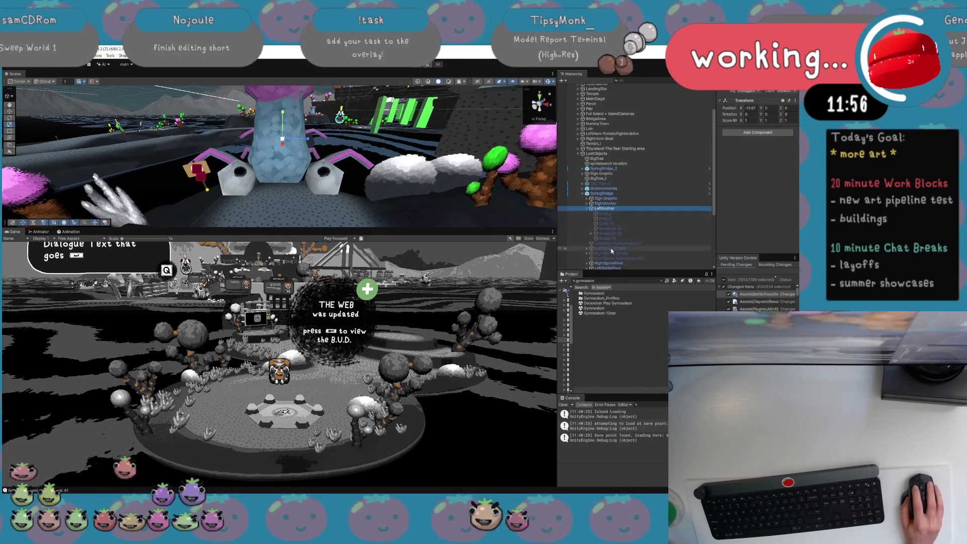
scroll(597, 216, down, 2)
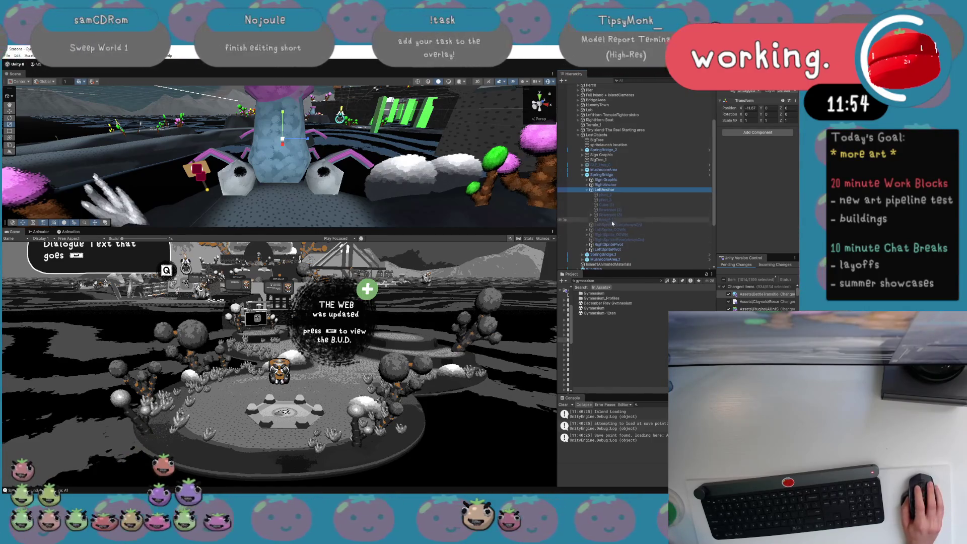
click(605, 215)
click(605, 220)
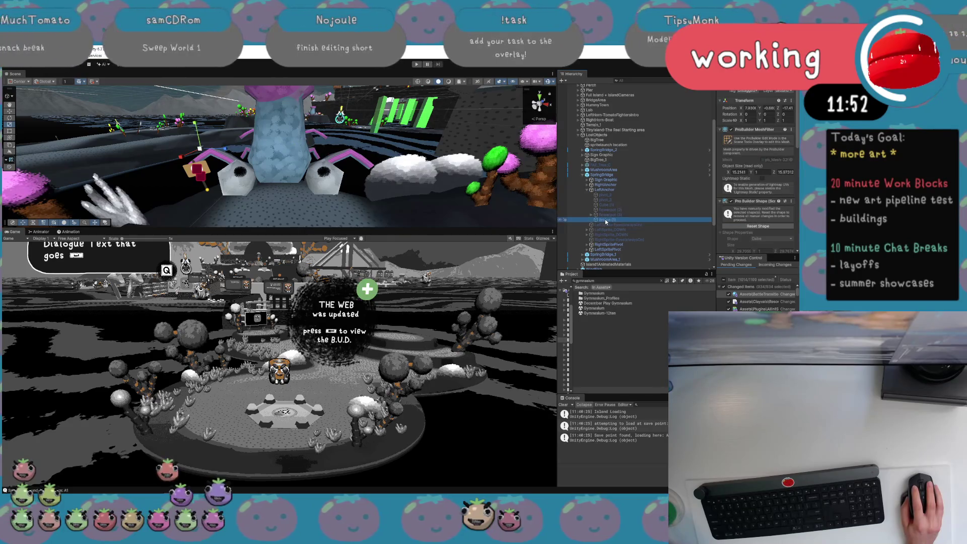
click(592, 215)
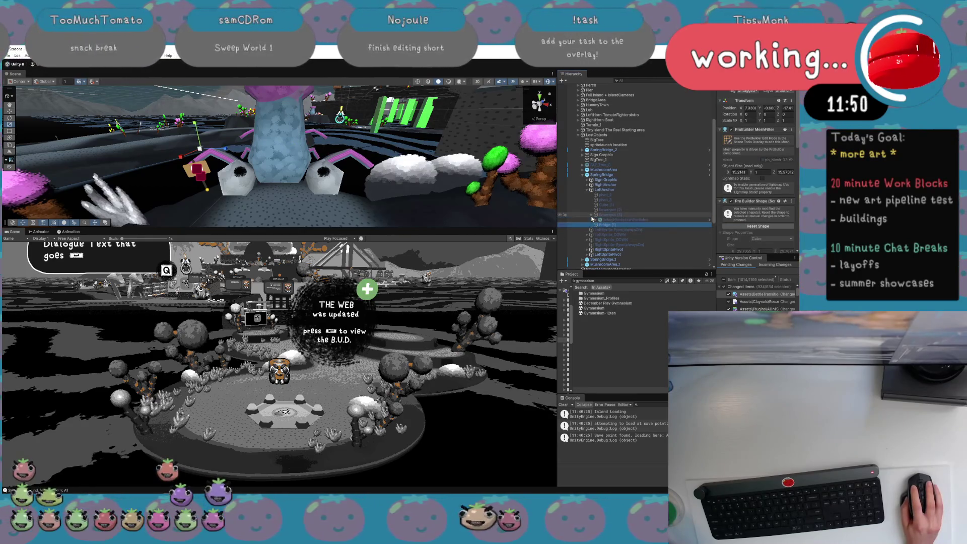
click(604, 220)
scroll(410, 167, up, 3)
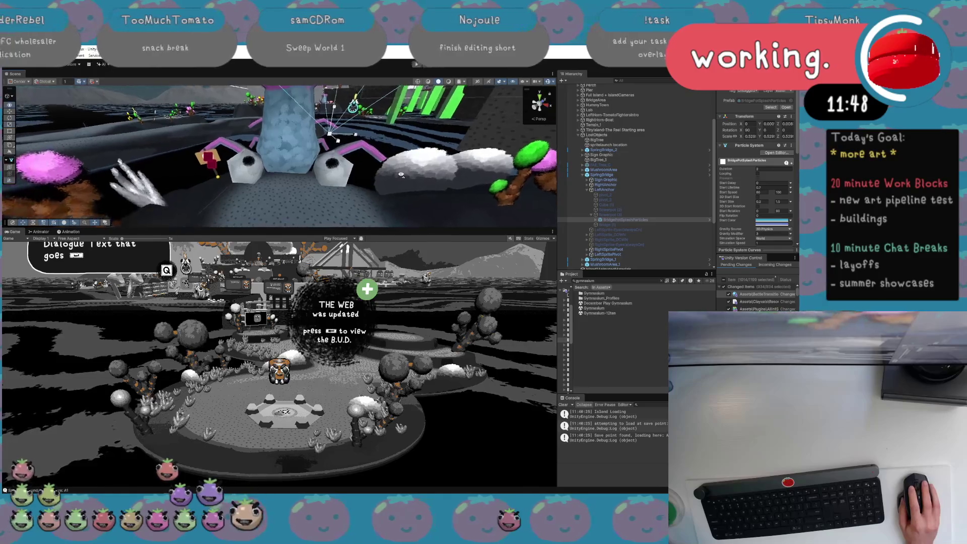
scroll(407, 169, up, 3)
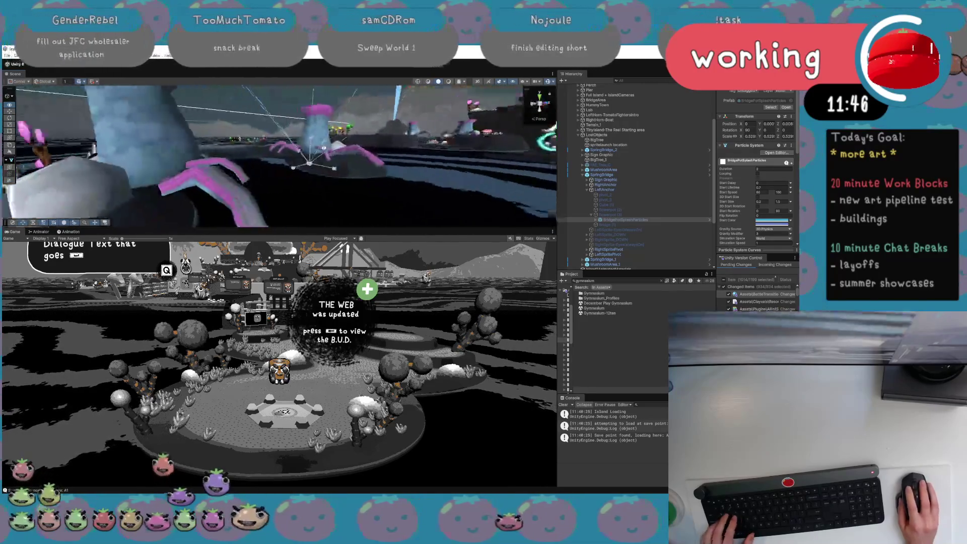
Select the creature's blue trunk Cube mesh and search the project for frozen.
click(212, 165)
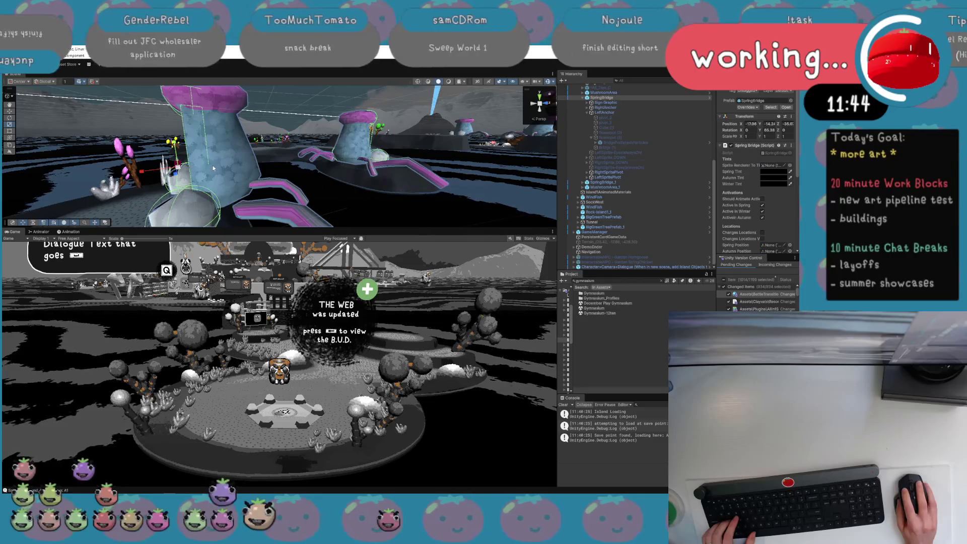
scroll(645, 119, up, 2)
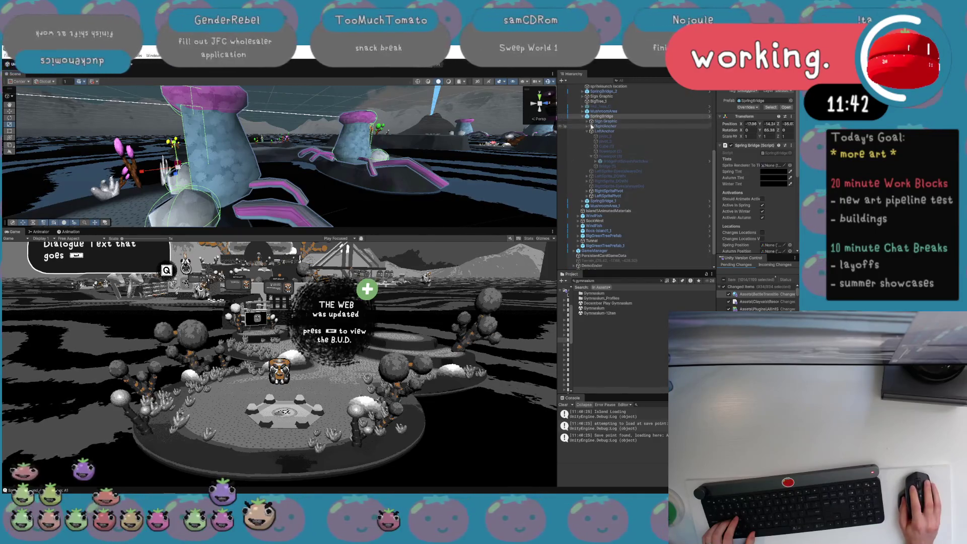
click(218, 170)
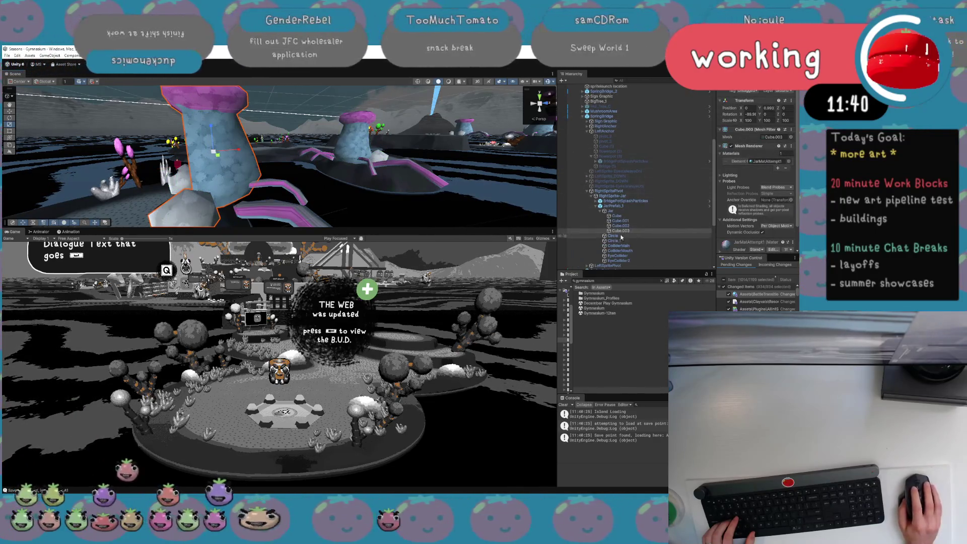
click(616, 216)
drag(322, 166, 419, 177)
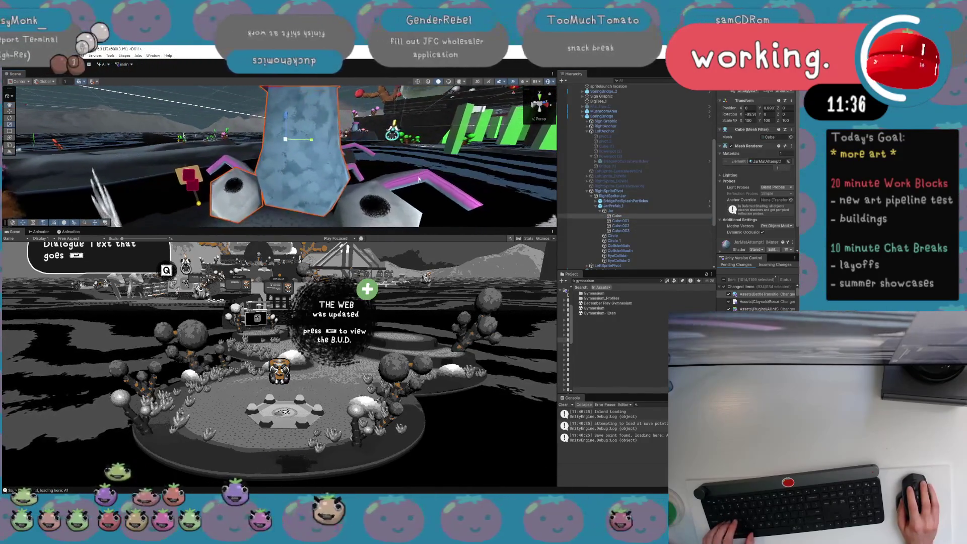
text(tr)
text(ozen)
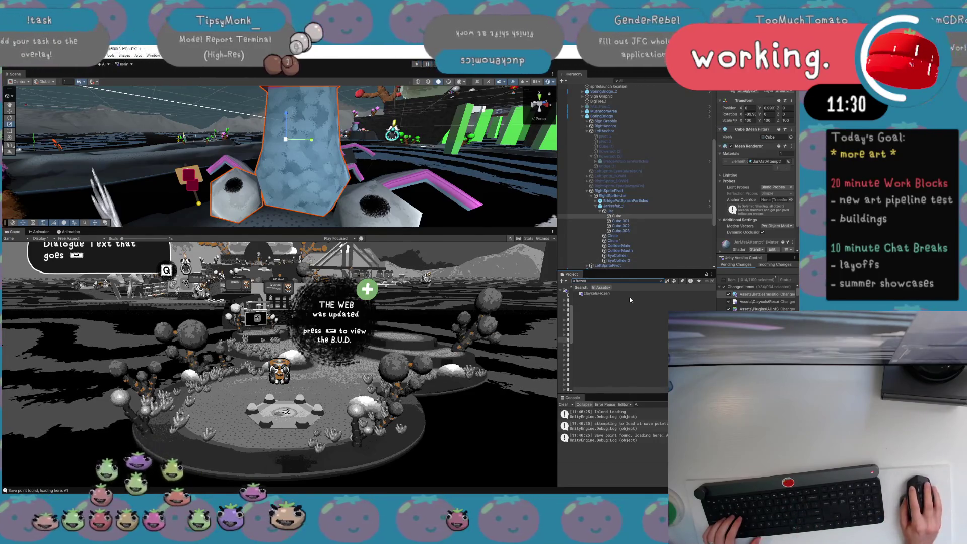
Duplicate the ClayxelContainer_226230 material in clayxelsFrozen and name the copy ClayxelFrozenTest.
double_click(630, 294)
click(607, 293)
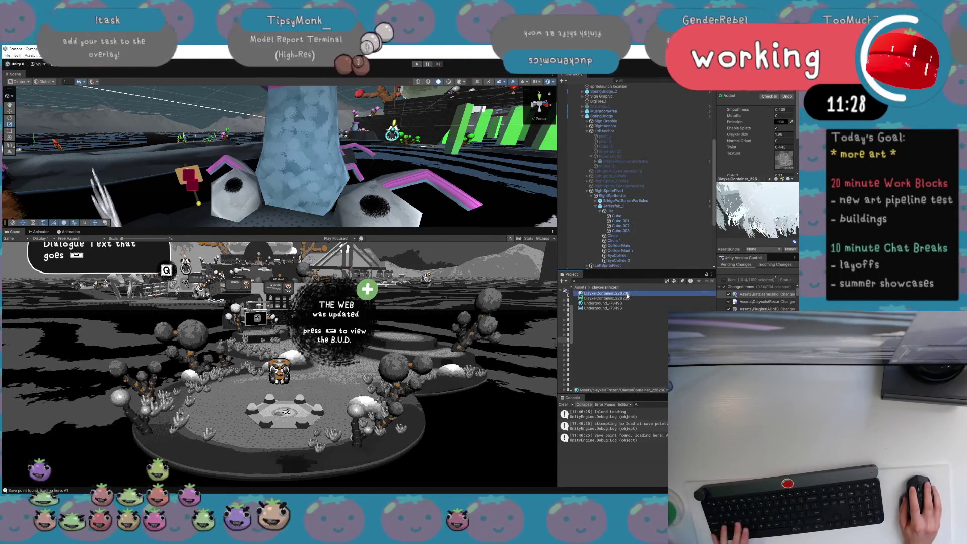
key(ctrl+d)
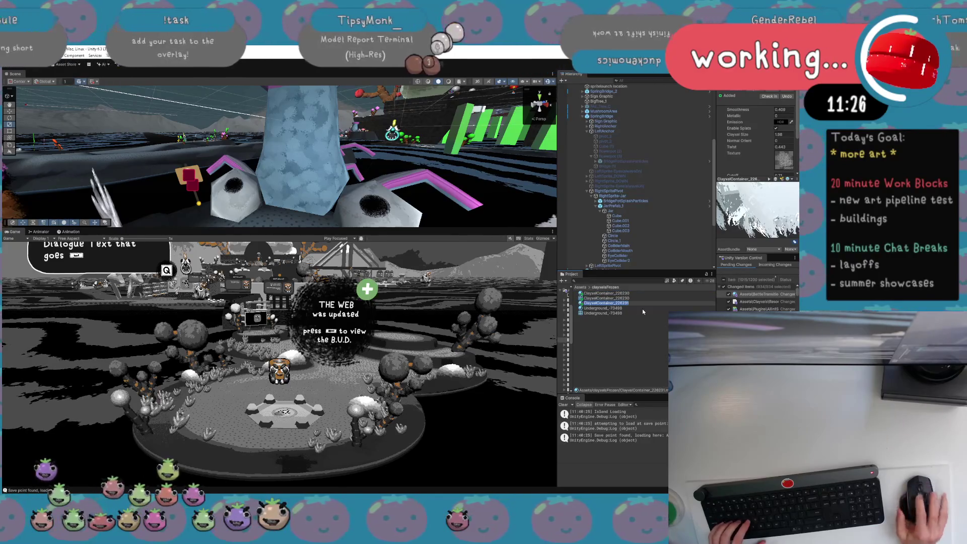
key(F2)
text(ClayxelF)
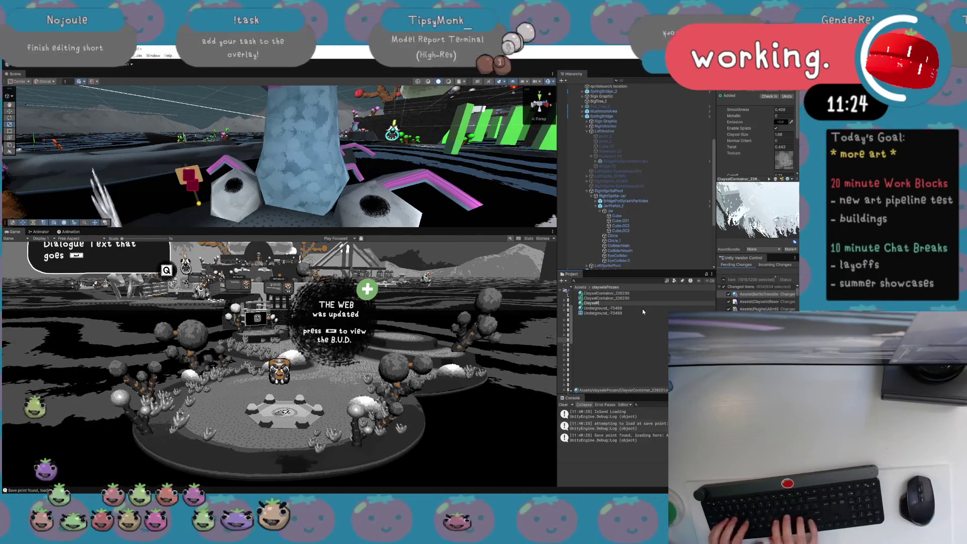
text(rozenTest)
key(Return)
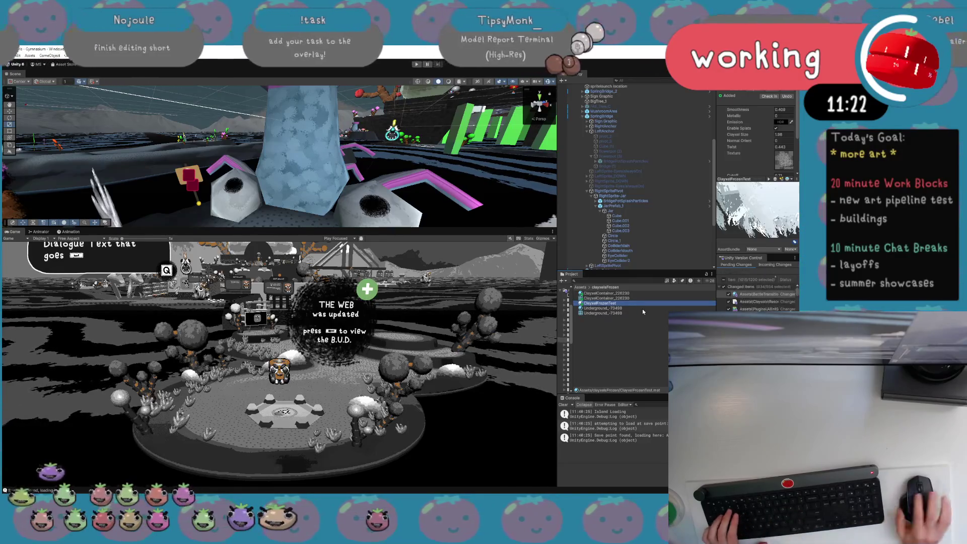
Apply ClayxelFrozenTest to the jar's Cube mesh and frame the Cube in the Scene view.
drag(599, 303, 388, 201)
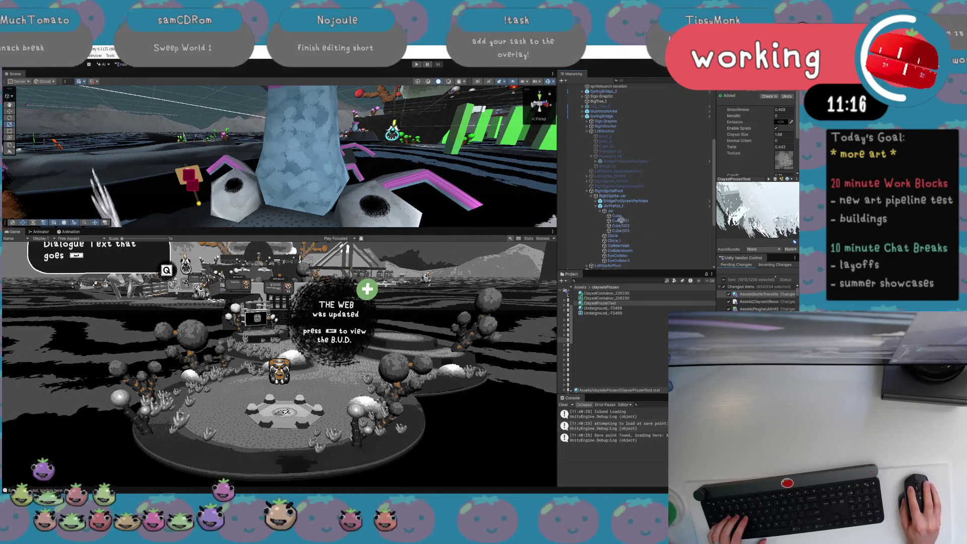
scroll(609, 243, down, 1)
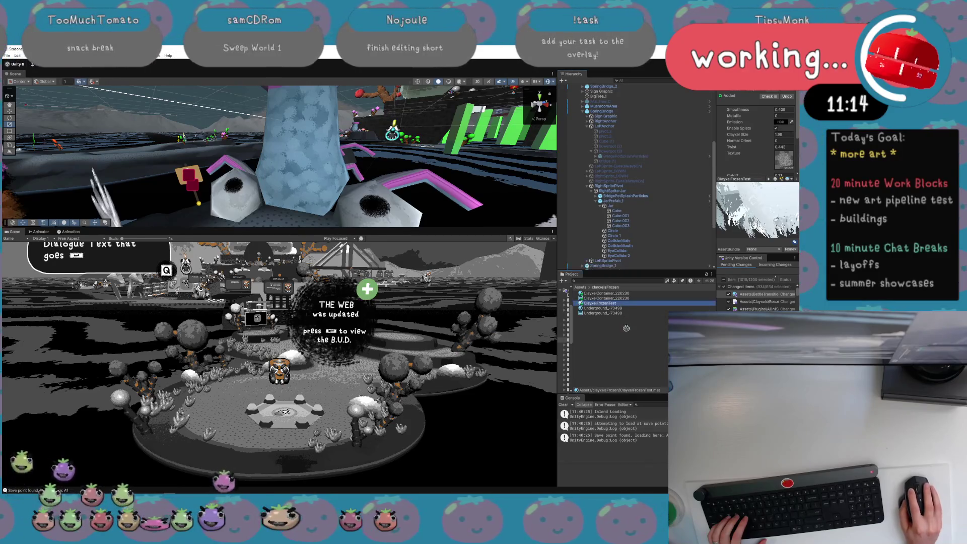
click(617, 211)
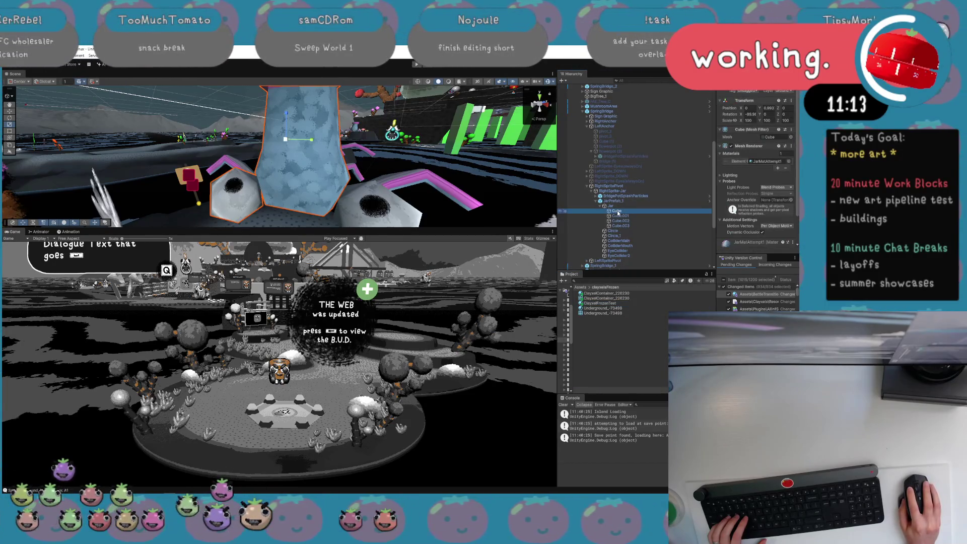
click(618, 216)
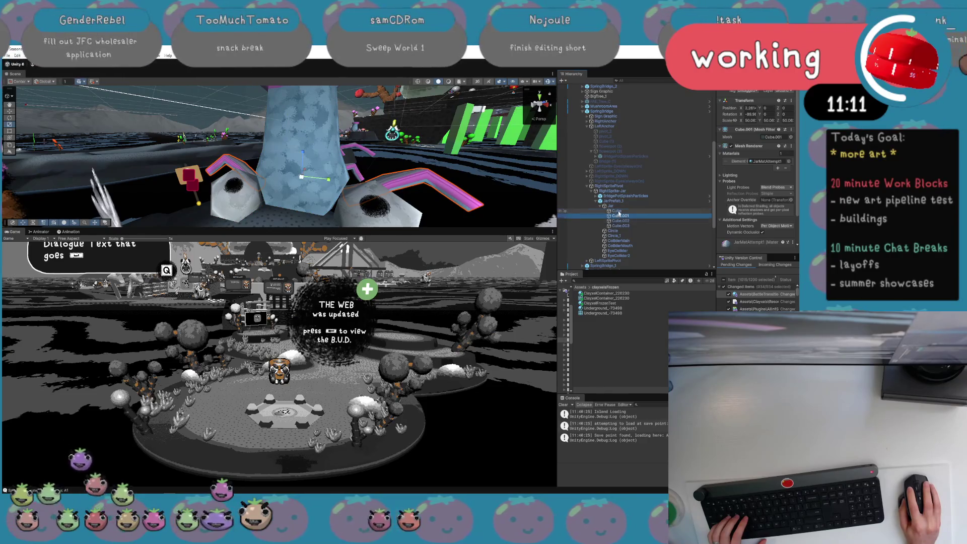
click(617, 211)
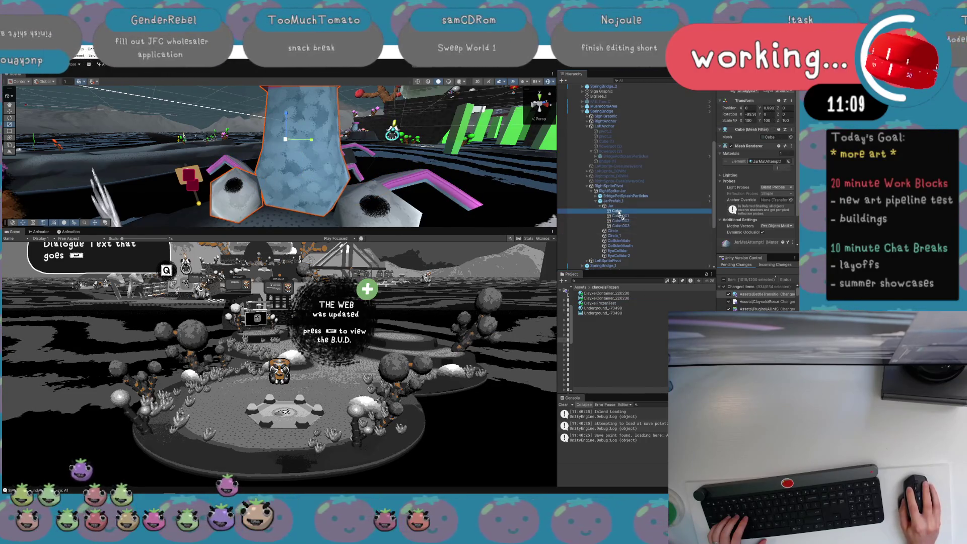
key(f)
drag(366, 132, 330, 140)
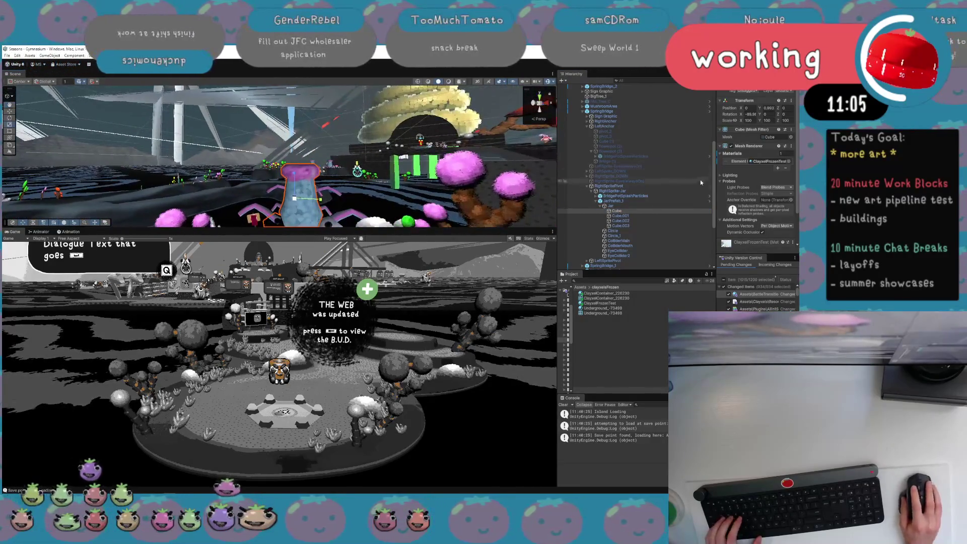
Select the ClayxelFrozenTest material to show its settings and enlarge the Scene view.
click(615, 299)
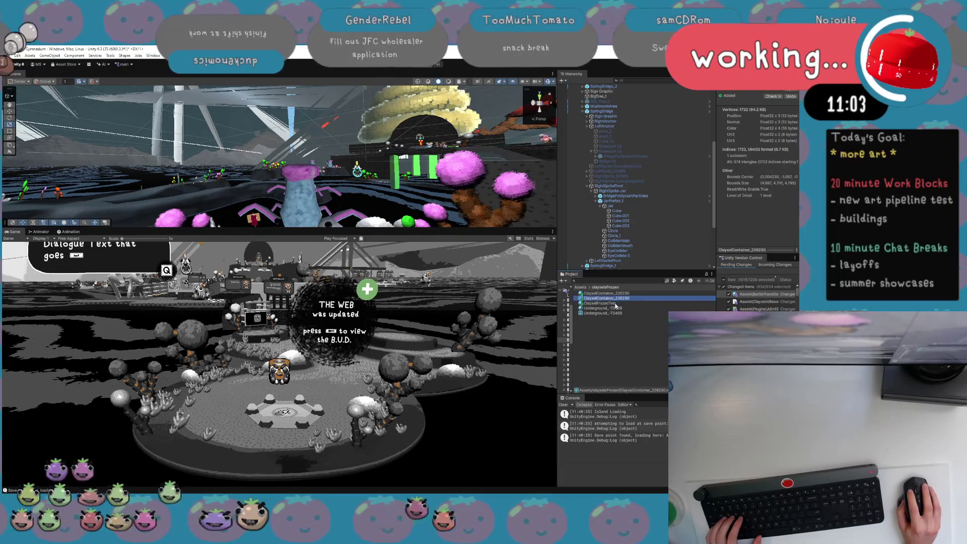
click(615, 303)
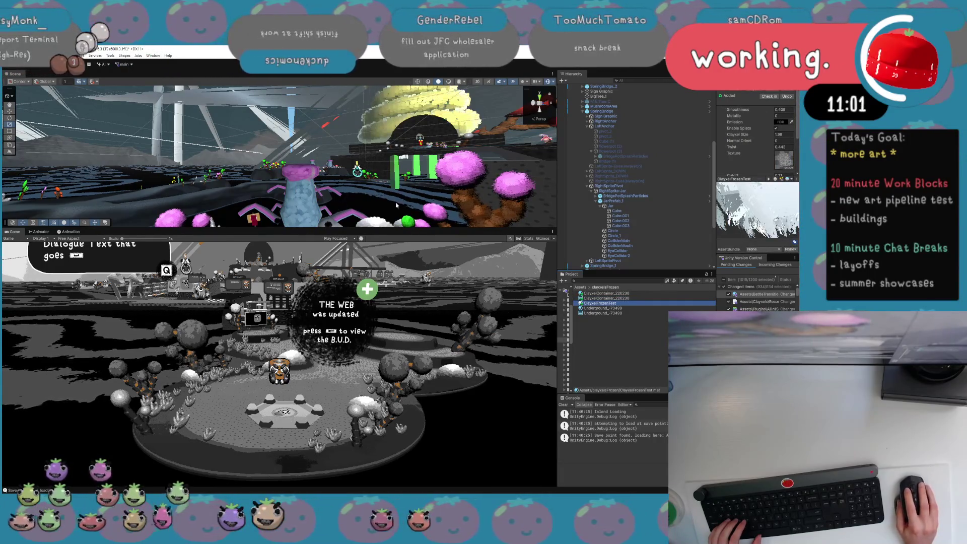
drag(380, 229, 380, 359)
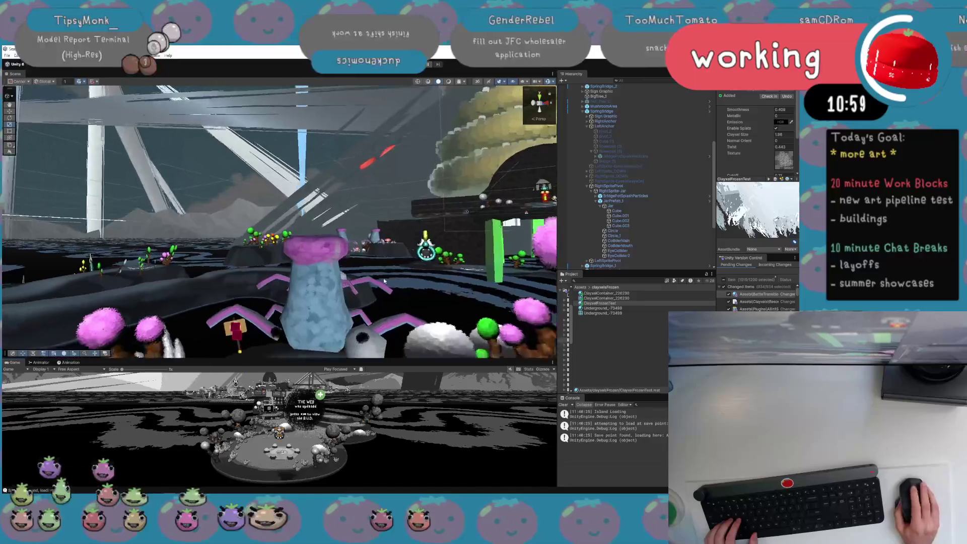
Set ClayxelFrozenTest's Clayxel Size to 0.1 and Cutoff to 0.68.
drag(395, 288, 418, 282)
scroll(634, 201, down, 3)
scroll(766, 149, down, 2)
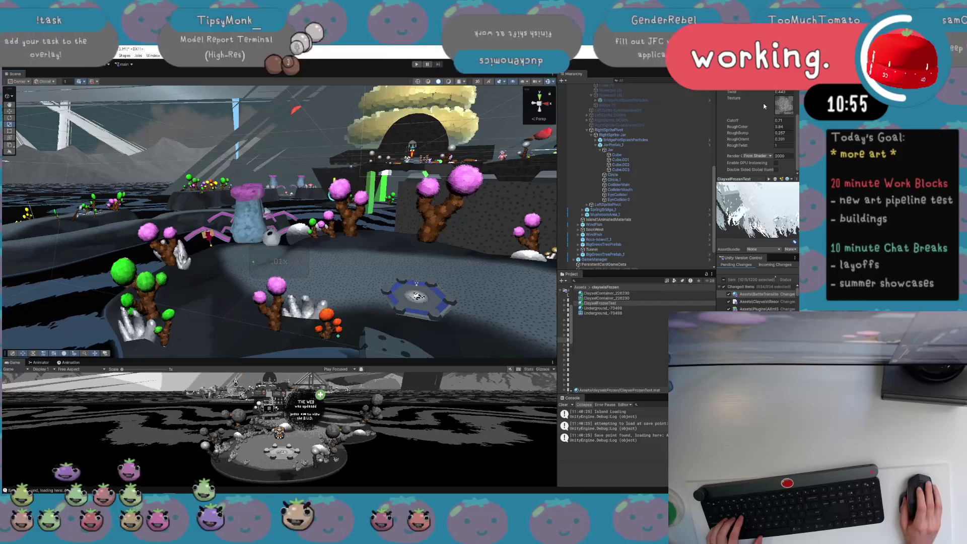
scroll(764, 103, up, 1)
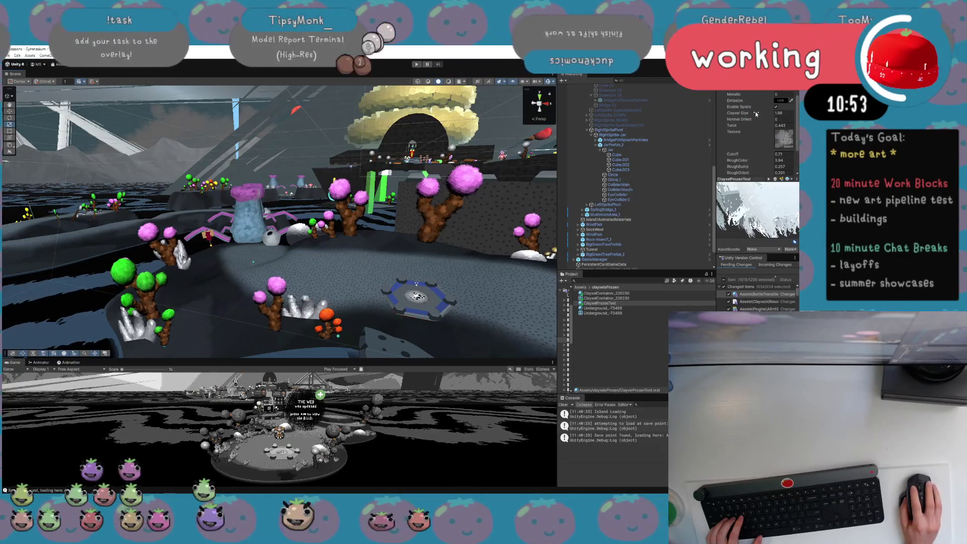
drag(756, 114, 727, 114)
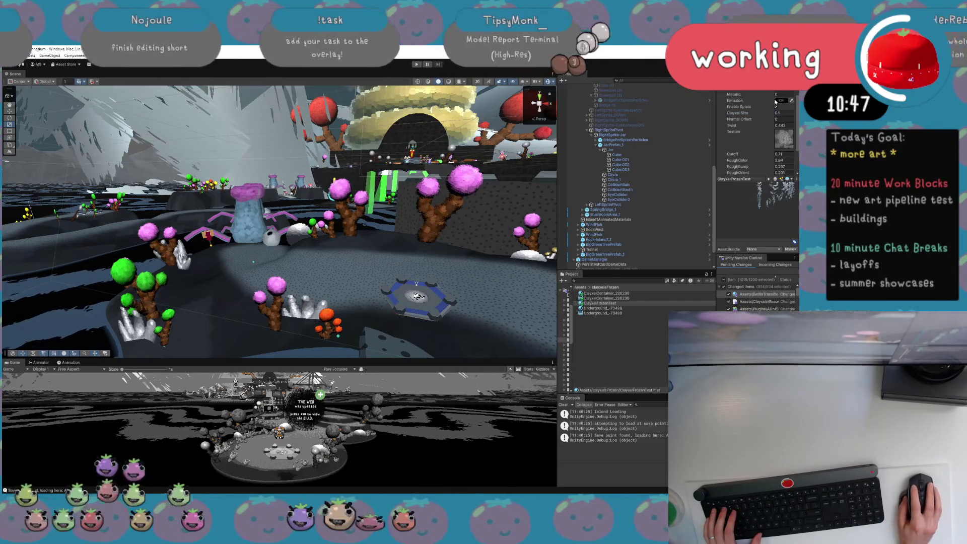
scroll(769, 113, up, 1)
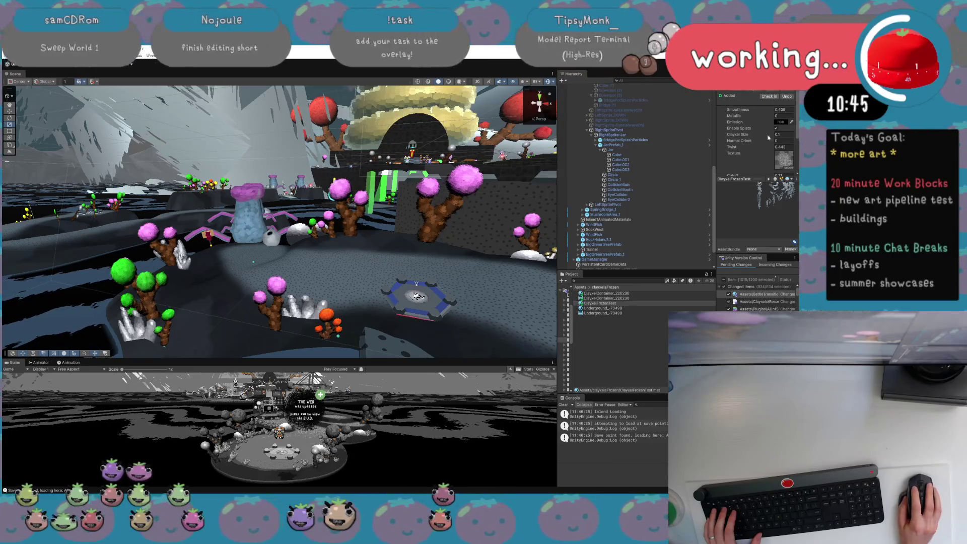
scroll(767, 133, down, 2)
drag(742, 125, 741, 125)
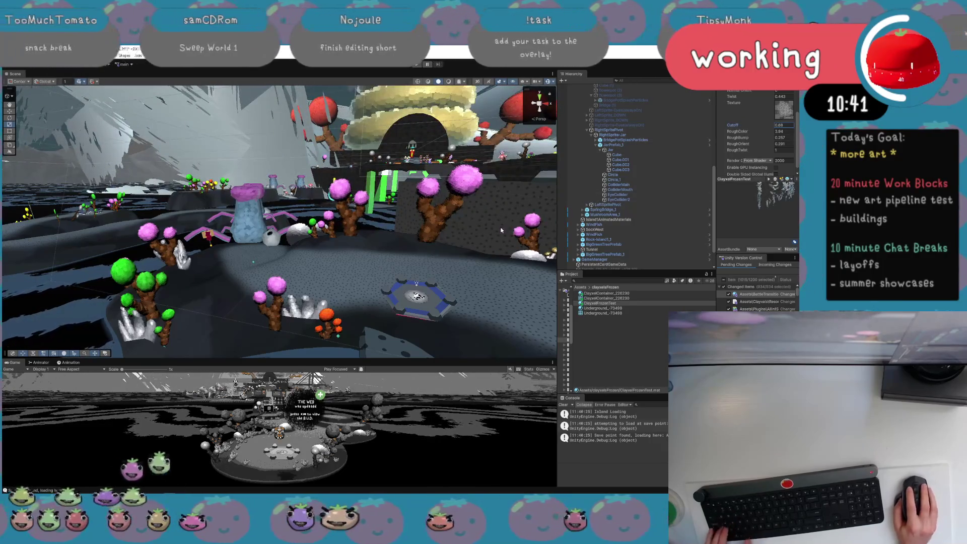
key(ctrl+z)
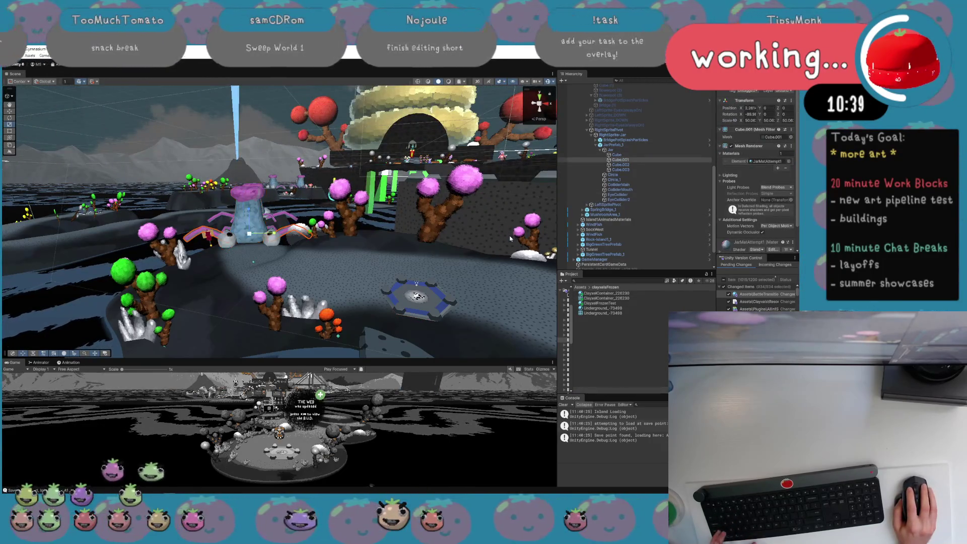
Select JarPrefab_1 and open it in Prefab Mode, moving the view closer to the jar.
click(642, 146)
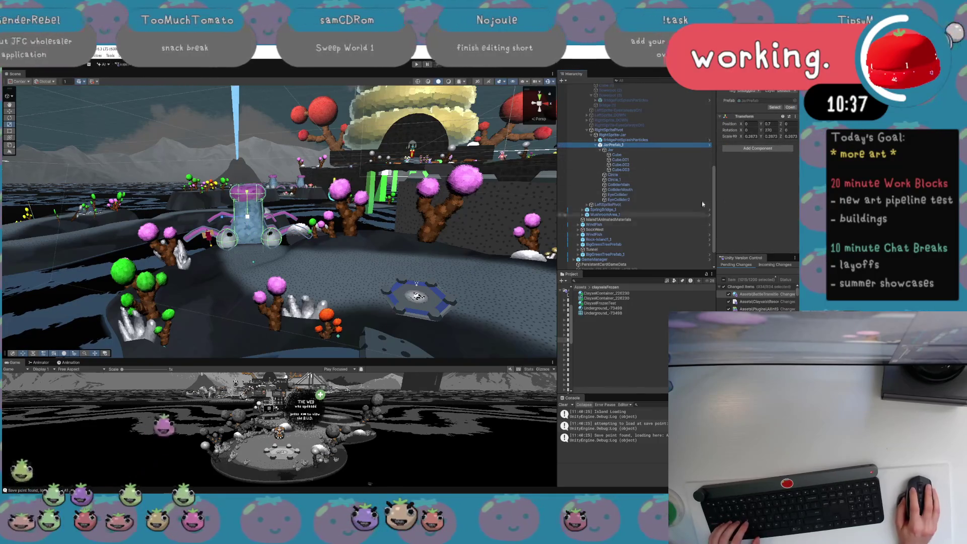
click(789, 107)
double_click(623, 98)
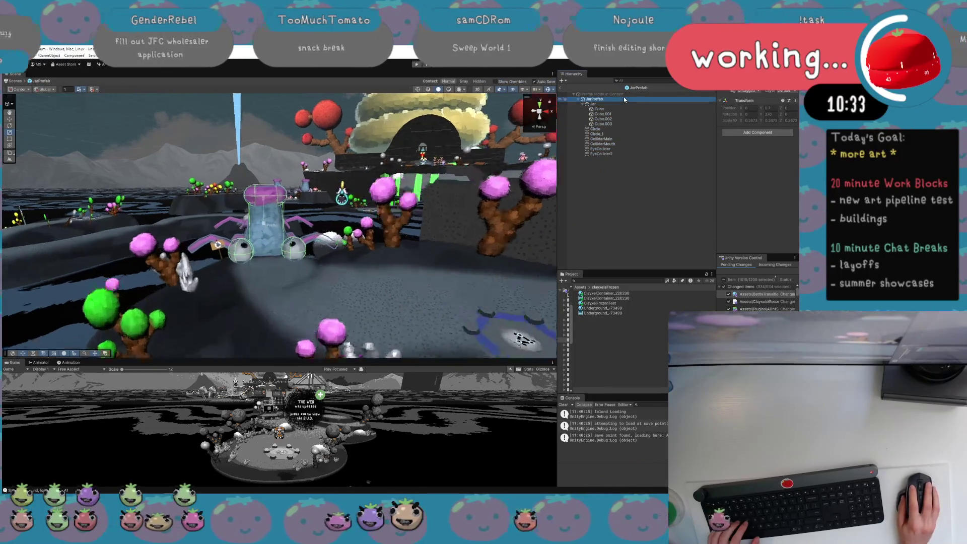
mouse_move(350, 242)
mouse_down()
mouse_move(347, 274)
mouse_move(355, 268)
mouse_up()
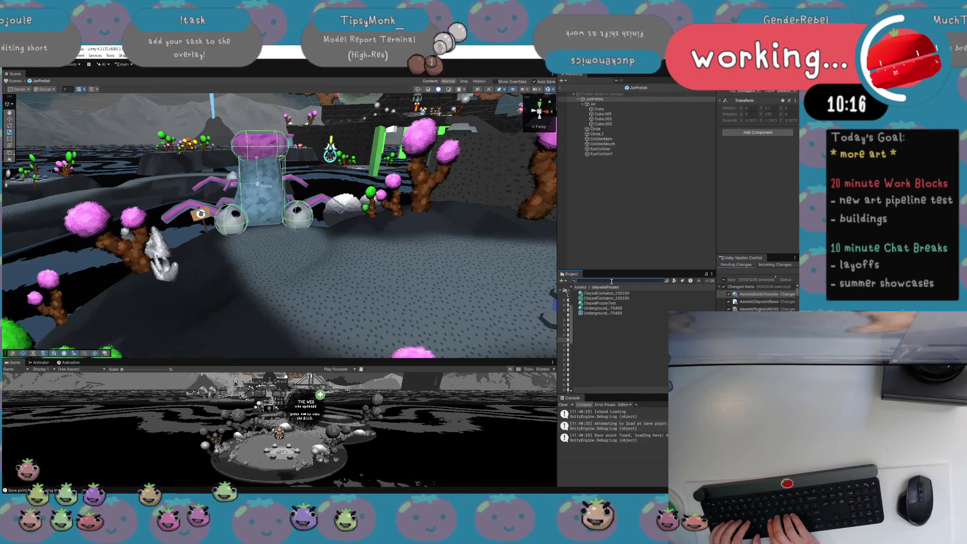
Search for 'shot' and open SCREENSHOT STUDIO, choosing Don't Save for the previous scene.
text(screenshot)
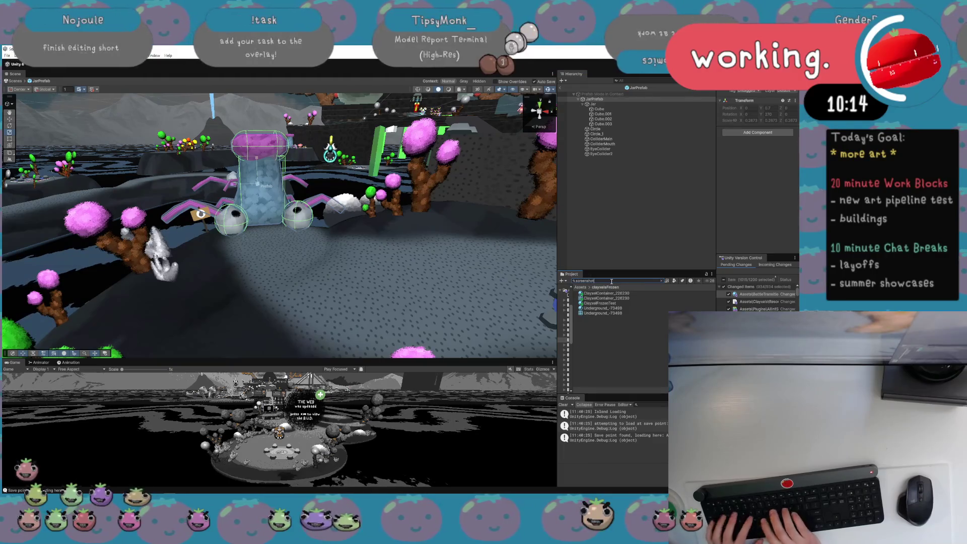
click(618, 319)
double_click(618, 318)
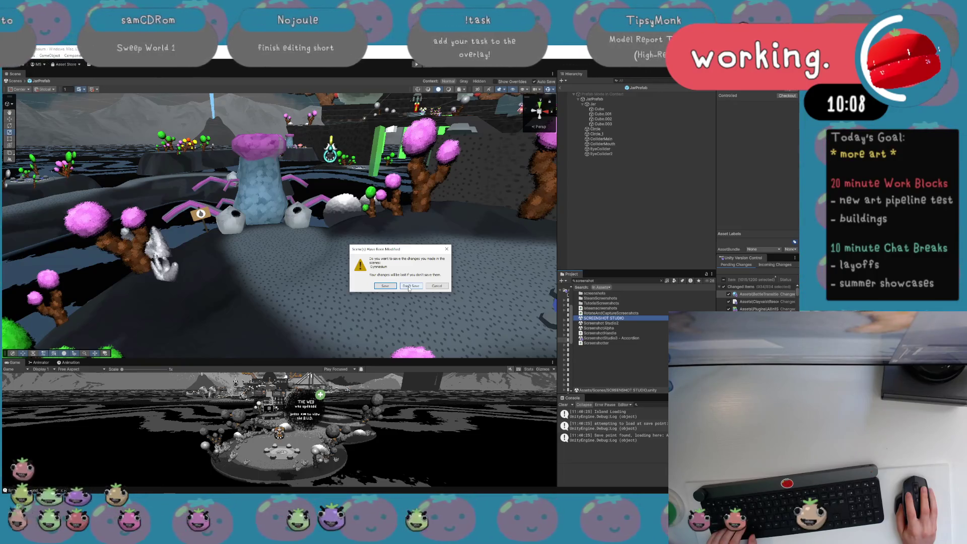
click(410, 286)
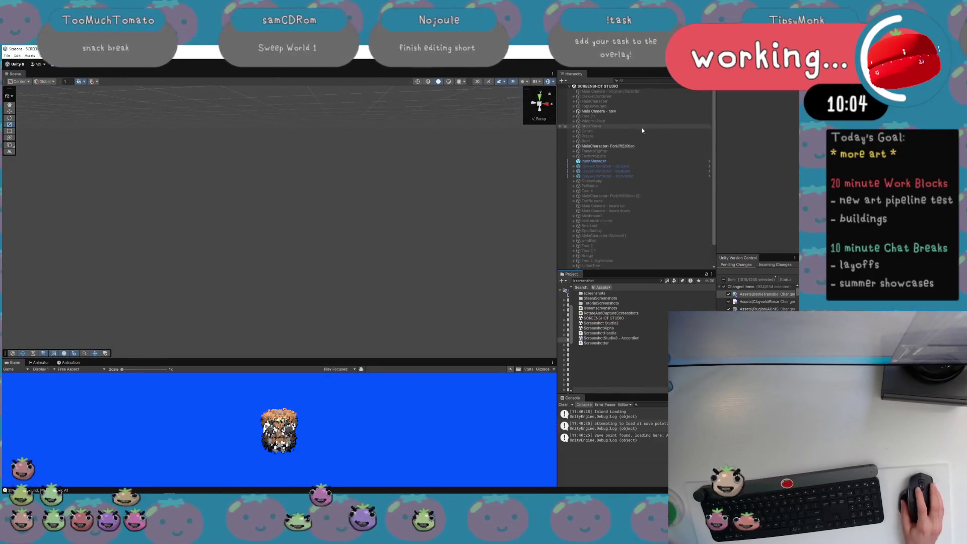
scroll(641, 137, down, 2)
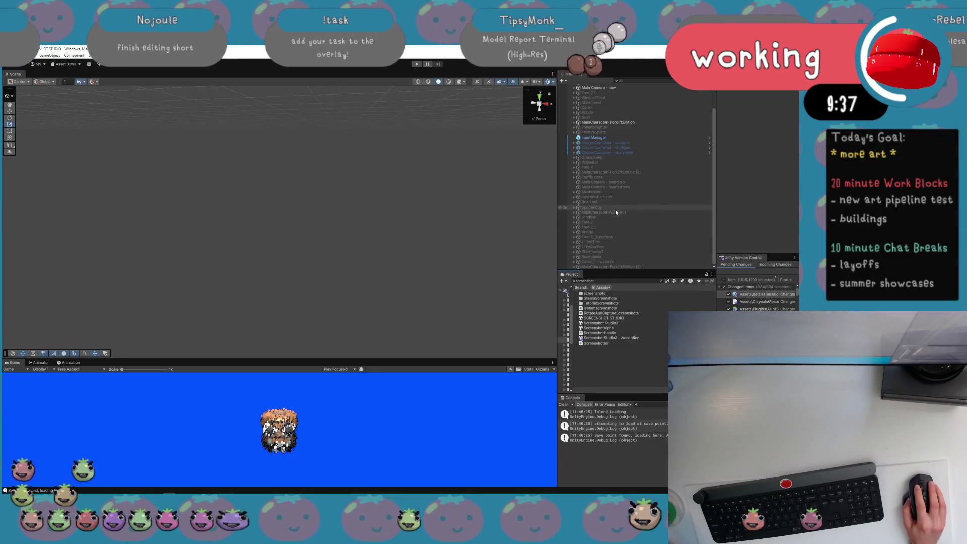
Select the Jar inside Bridge, frame it, and drag the splitter to enlarge the Game view.
click(615, 232)
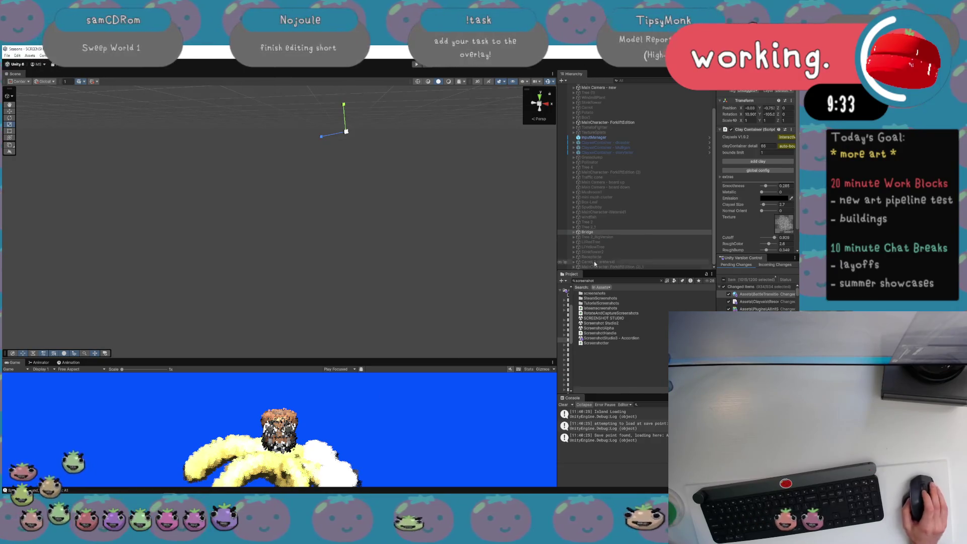
click(574, 232)
click(588, 237)
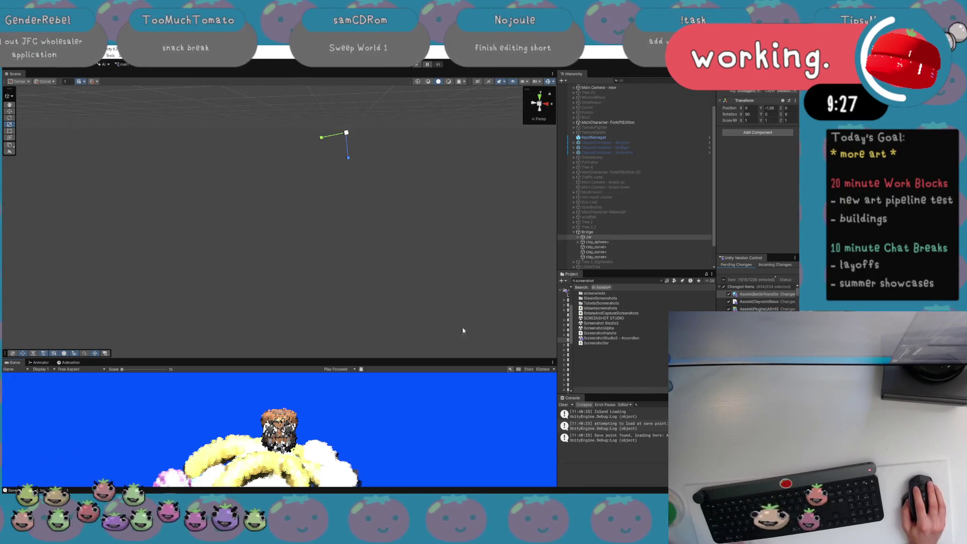
key(f)
drag(353, 359, 352, 220)
click(635, 123)
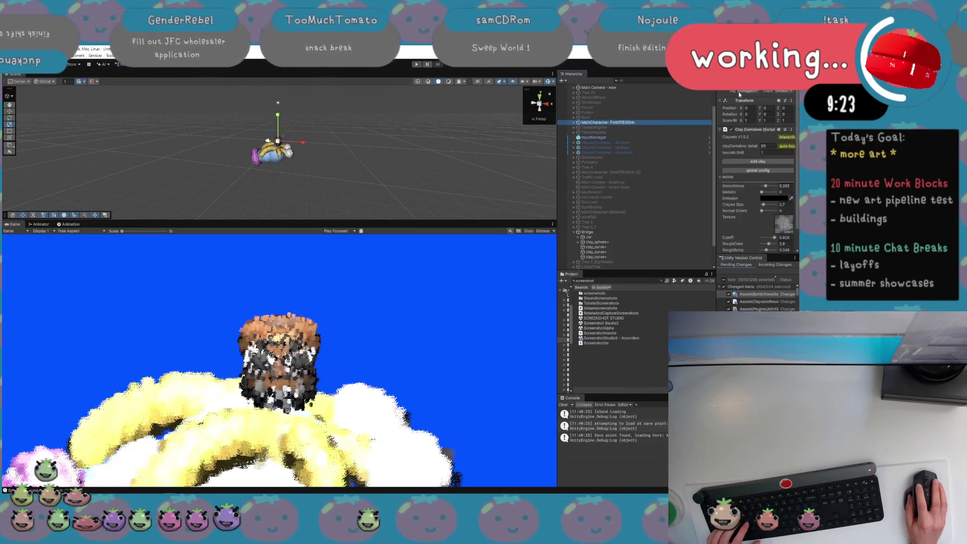
Set the Jar's X rotation and Bridge's X and Y rotations to 0.
click(622, 233)
click(622, 237)
key(e)
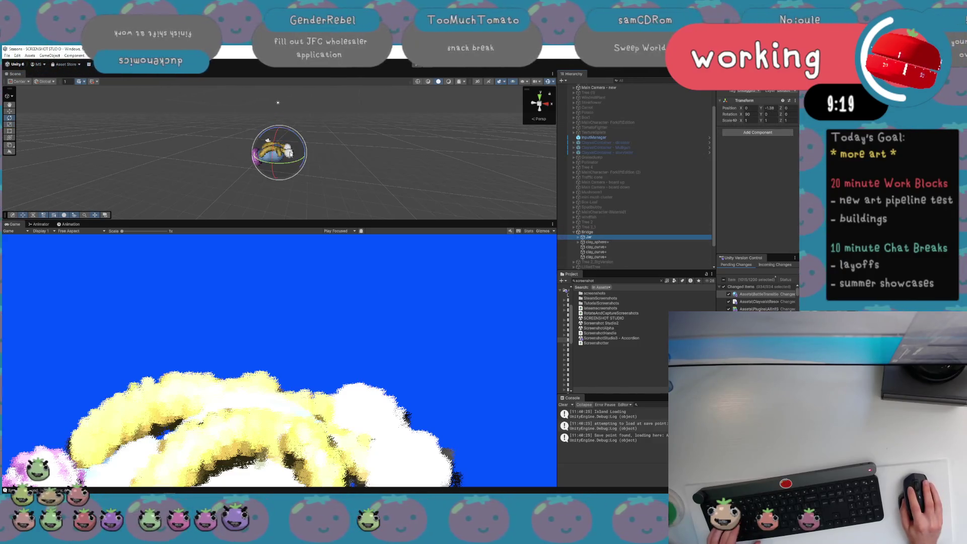
click(757, 115)
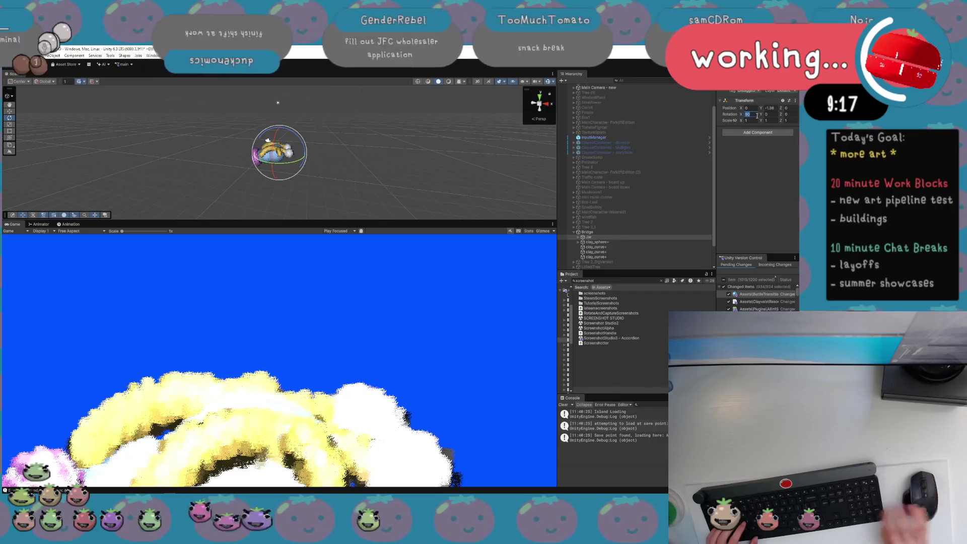
key(Return)
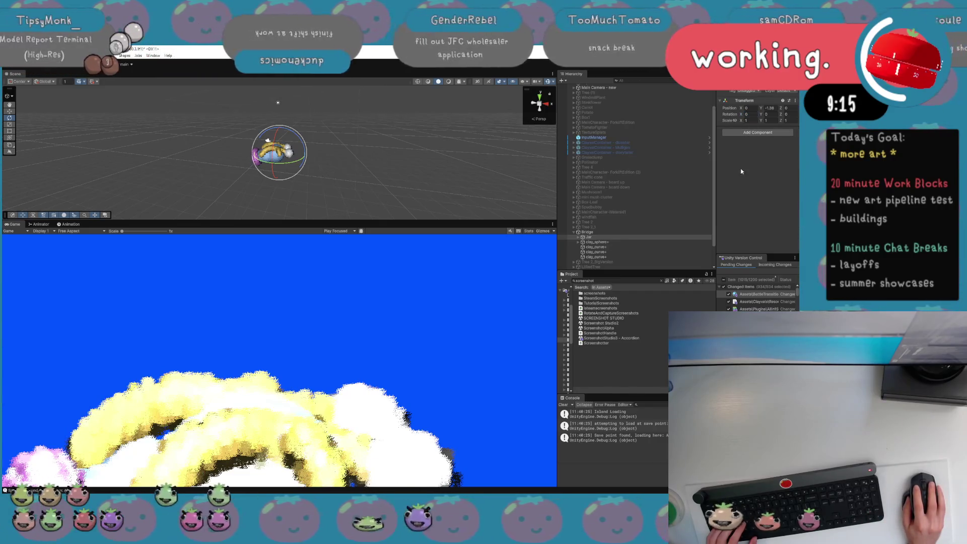
drag(382, 159, 364, 136)
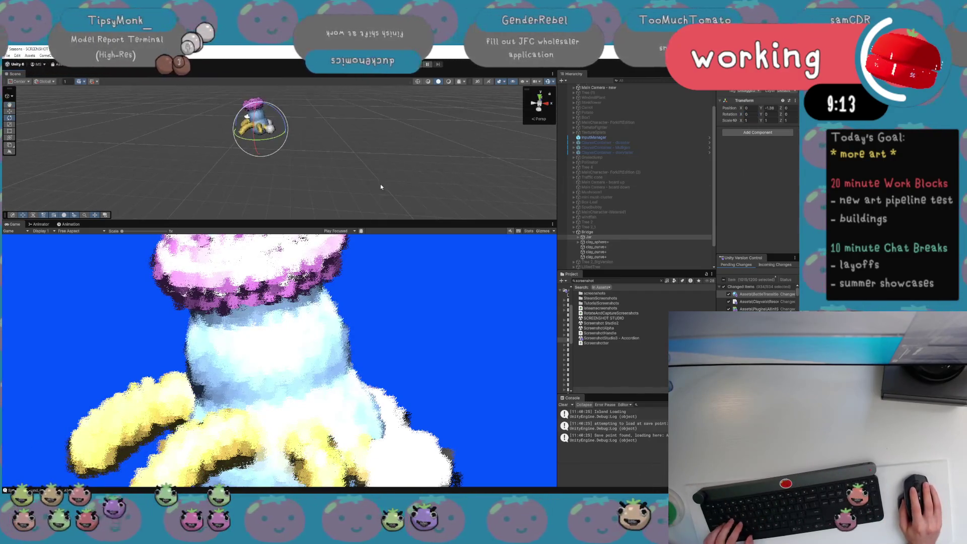
click(611, 232)
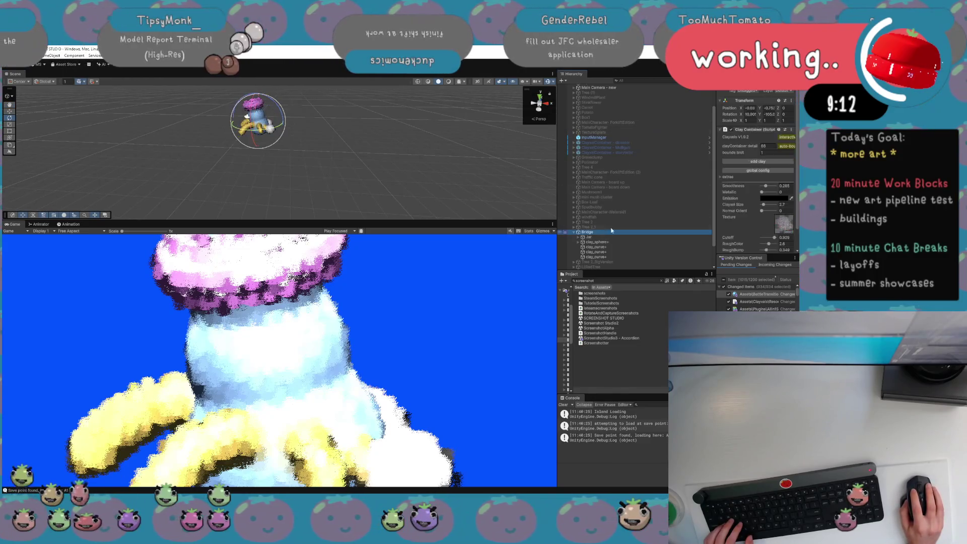
double_click(769, 114)
text(0)
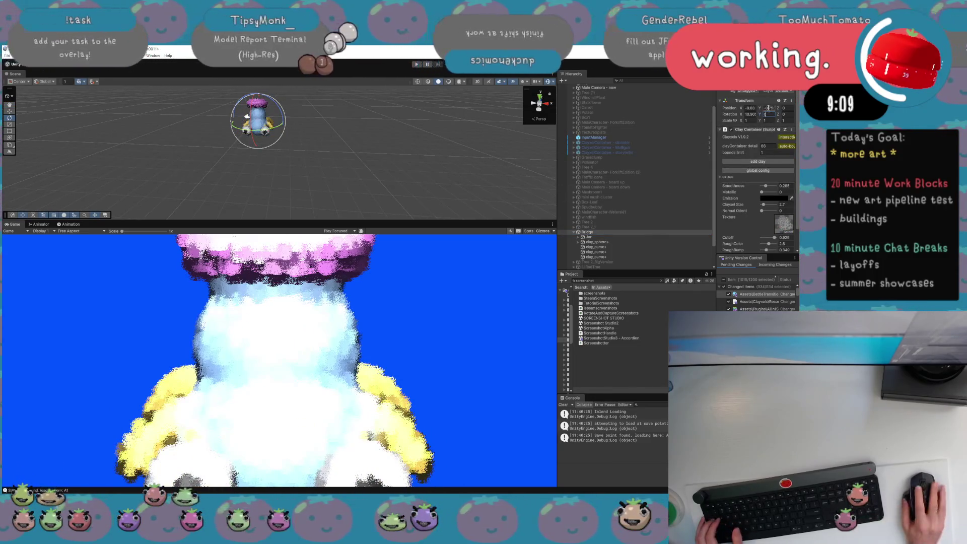
double_click(751, 115)
text(0)
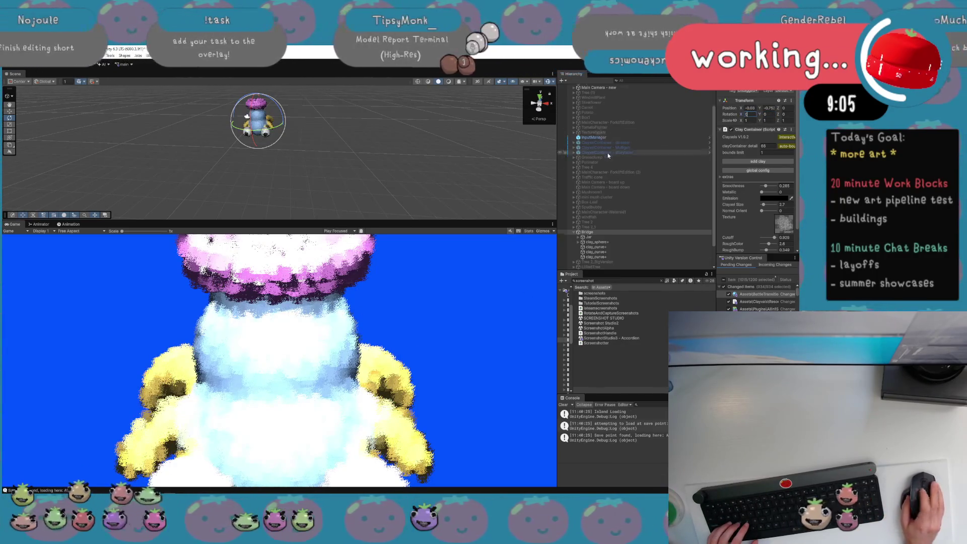
Dim the Directional Light under Main Camera - new from 2 to 0.8 intensity.
scroll(608, 131, up, 3)
click(574, 111)
click(594, 116)
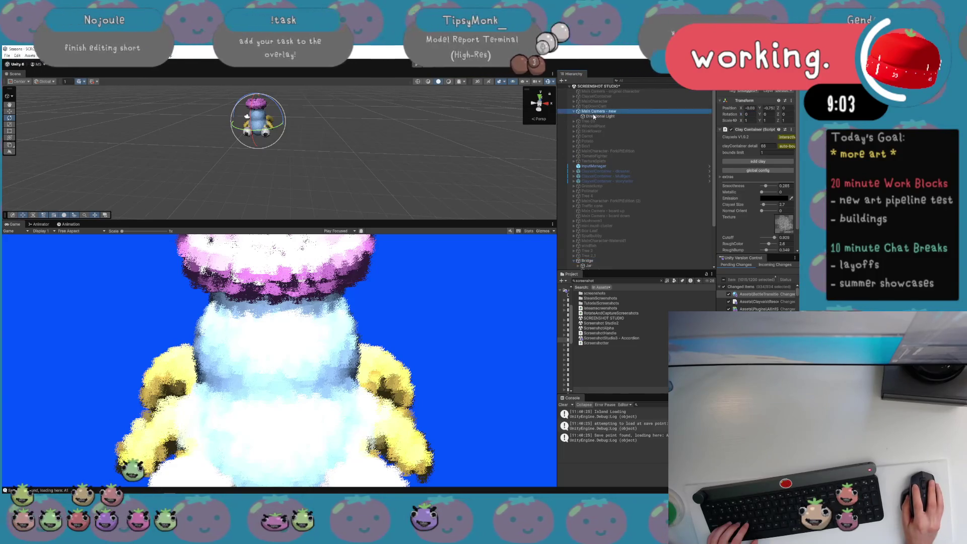
mouse_move(752, 156)
mouse_down()
mouse_move(479, 176)
mouse_move(504, 181)
mouse_up()
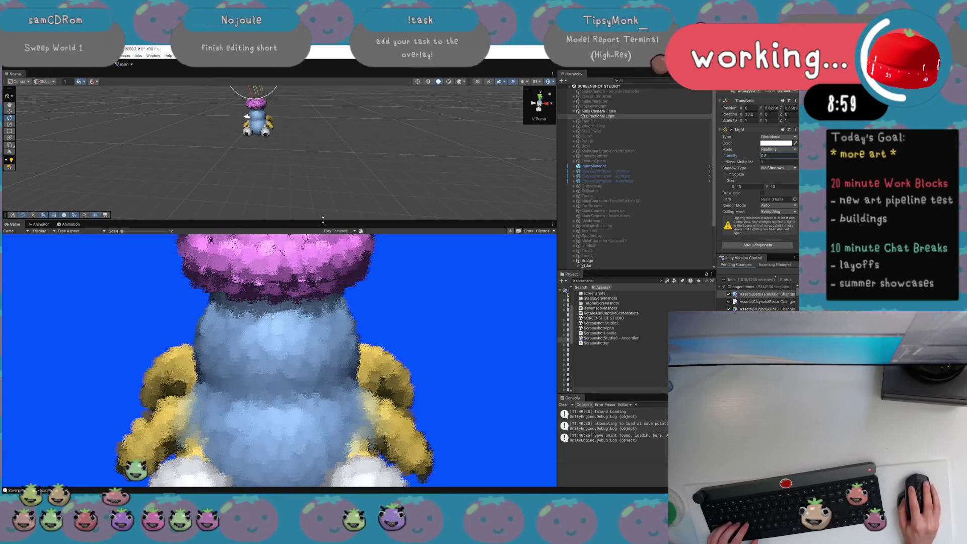
Make the Game view taller and adjust the new main camera's Size to fit the creature.
drag(305, 220, 306, 167)
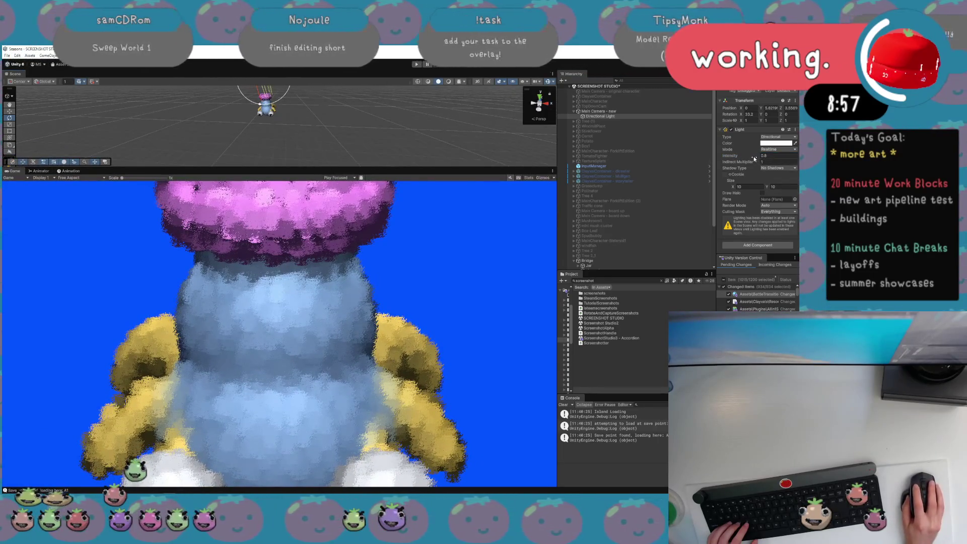
click(599, 111)
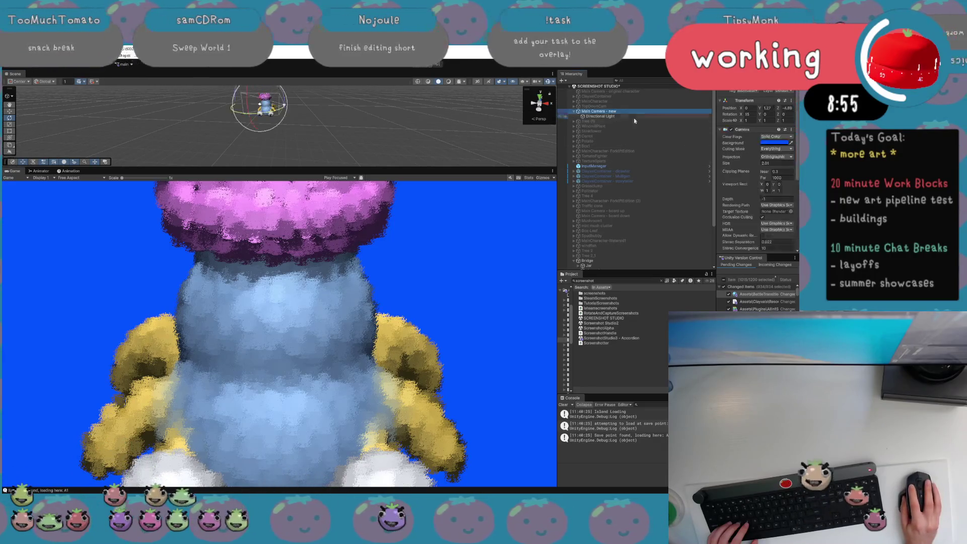
drag(755, 166, 762, 167)
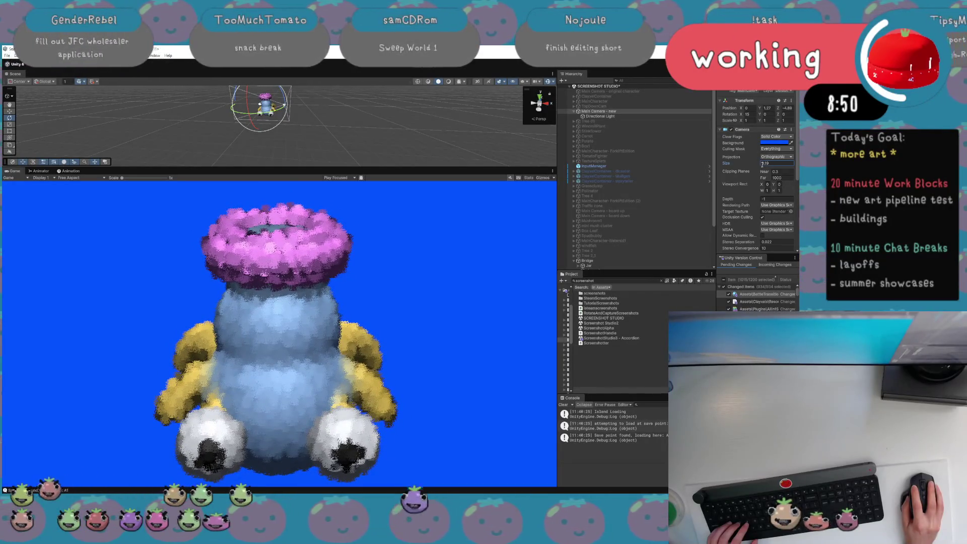
Try tilting the Jar piece around X, then undo back to 0 rotation.
click(634, 261)
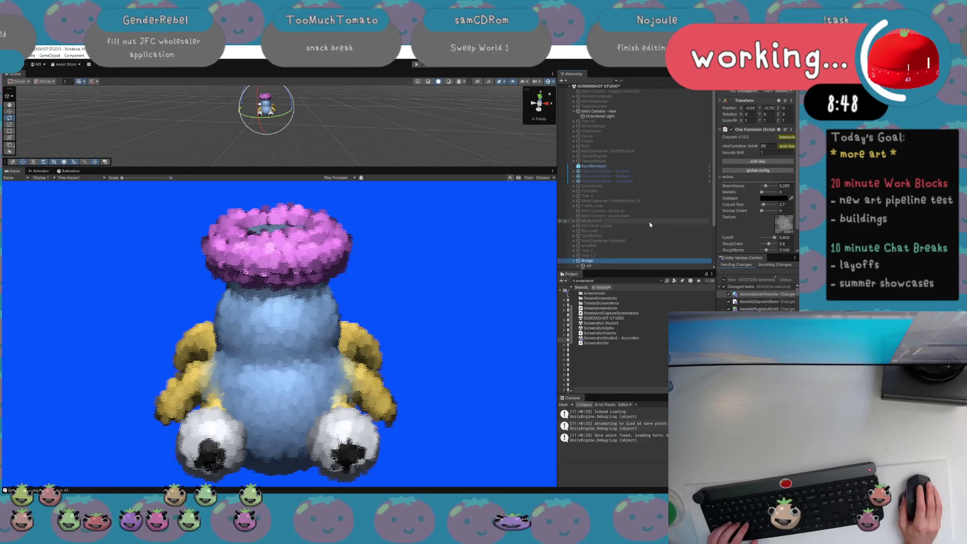
scroll(672, 208, down, 3)
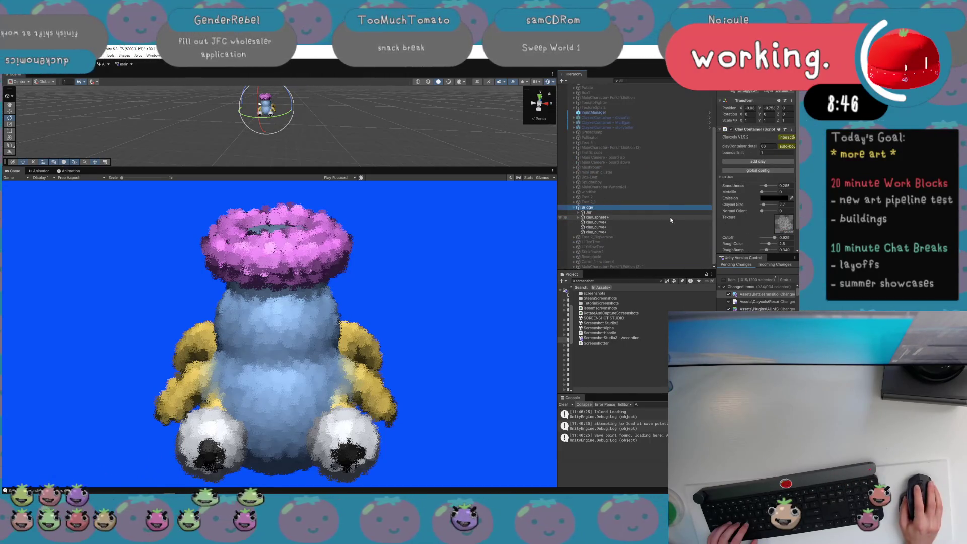
click(673, 213)
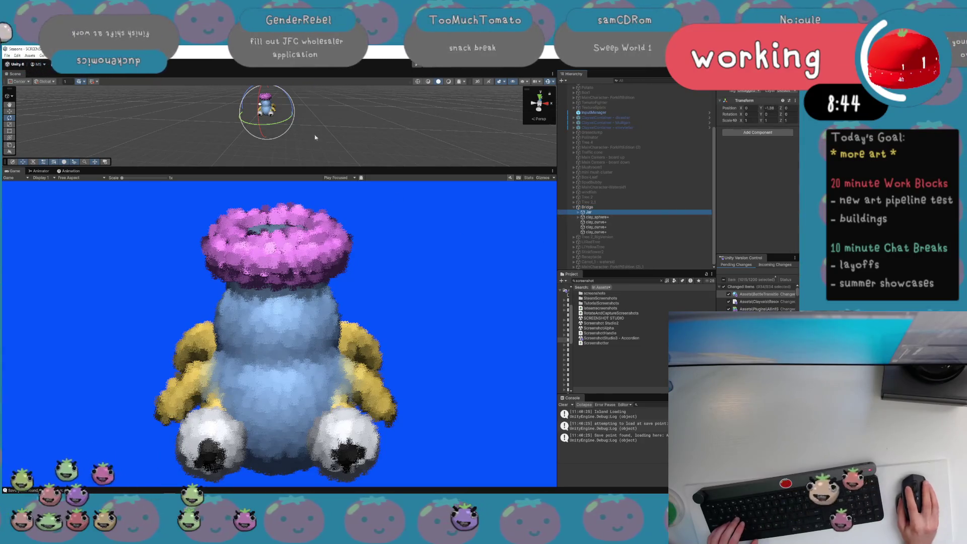
mouse_move(260, 106)
mouse_down()
mouse_move(303, 485)
mouse_move(298, 104)
mouse_move(303, 205)
mouse_move(325, 104)
mouse_up()
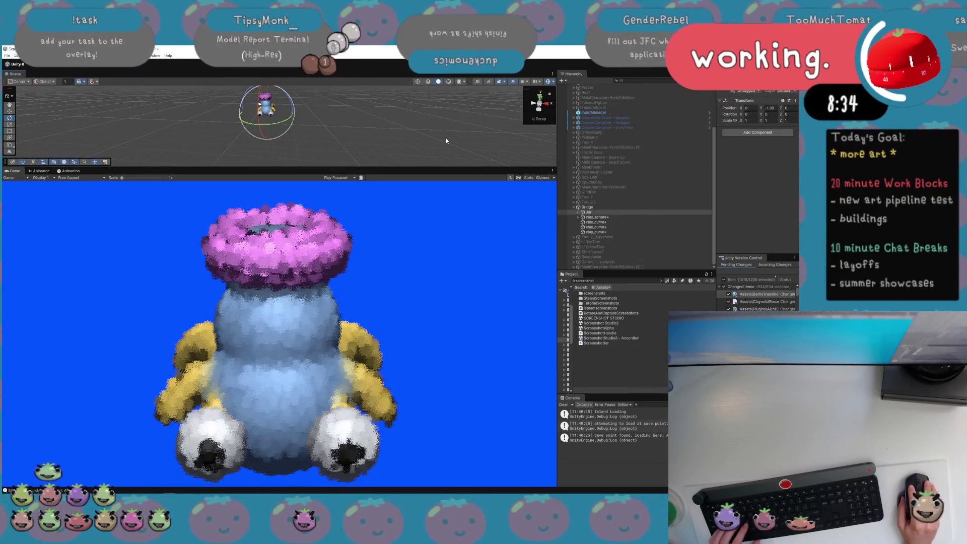
key(ctrl+z)
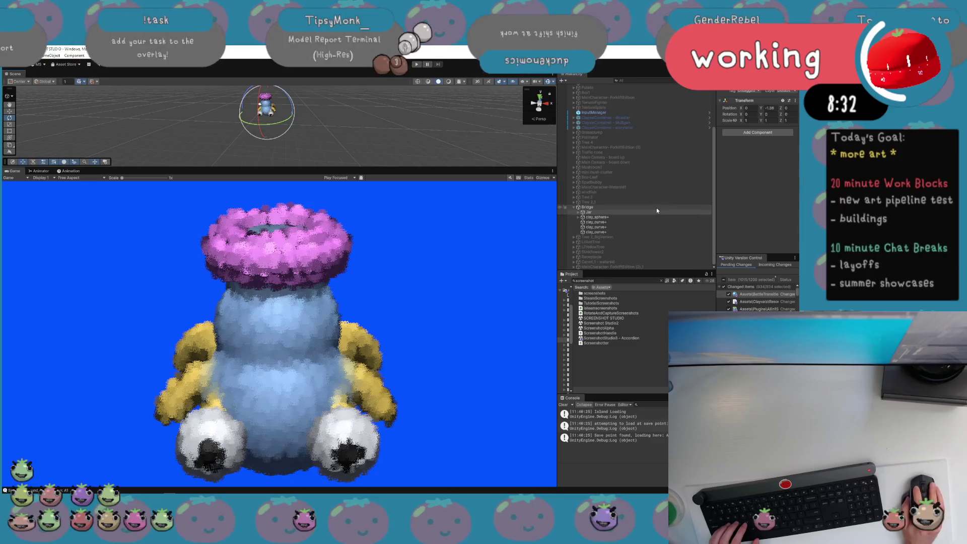
Expand the Bridge container's extras and keep the render mode on polySplat.
click(655, 207)
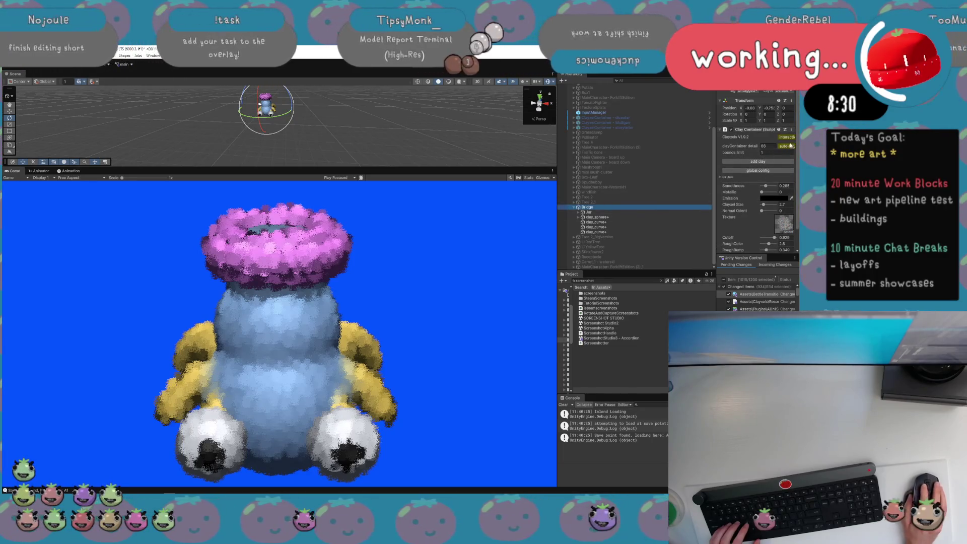
scroll(770, 201, down, 2)
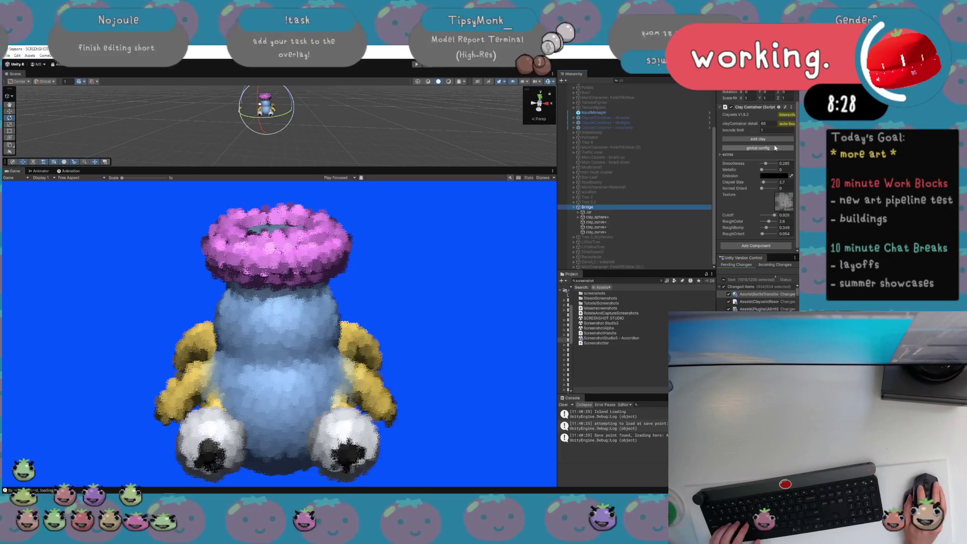
click(728, 155)
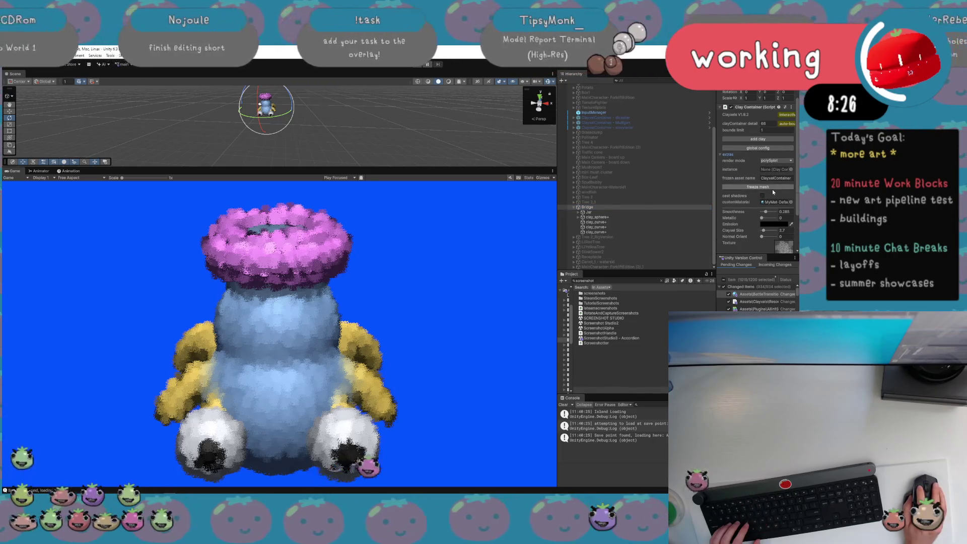
click(781, 161)
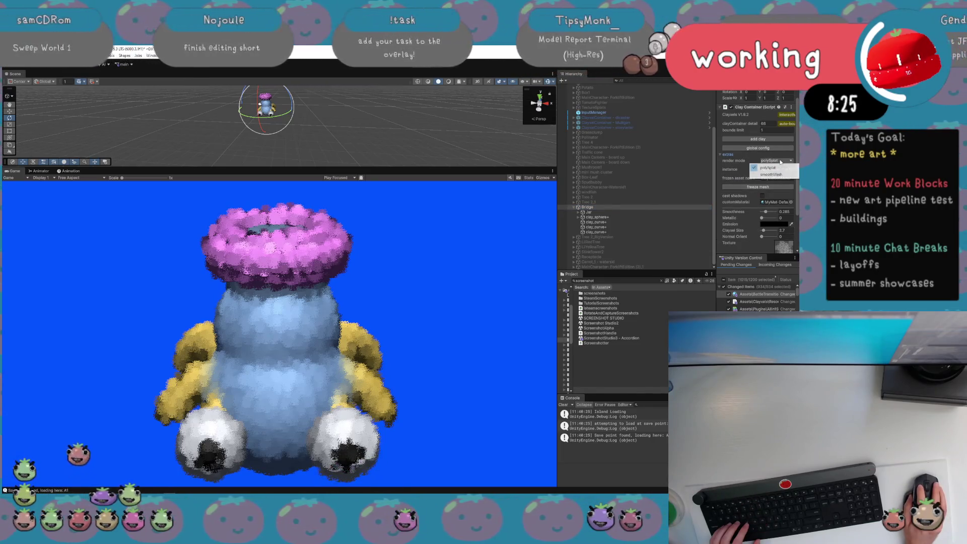
click(781, 172)
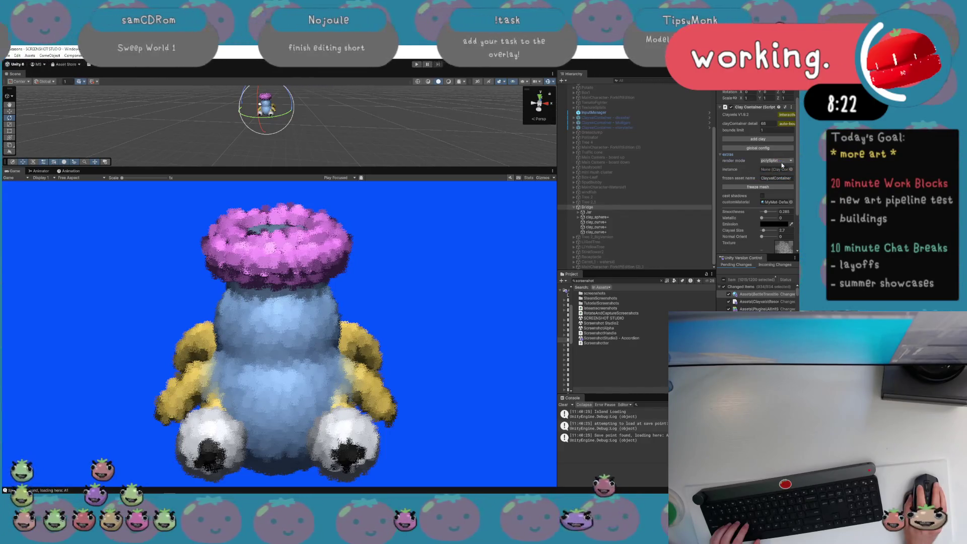
click(781, 161)
click(771, 174)
click(781, 160)
click(783, 170)
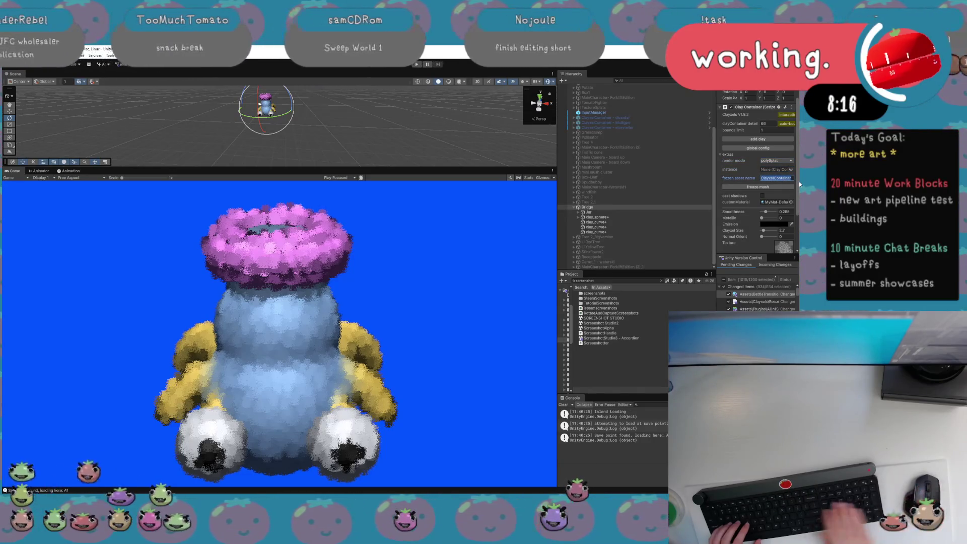
Set the frozen asset name to waterjar and freeze the creature into a mesh.
key(BackSpace)
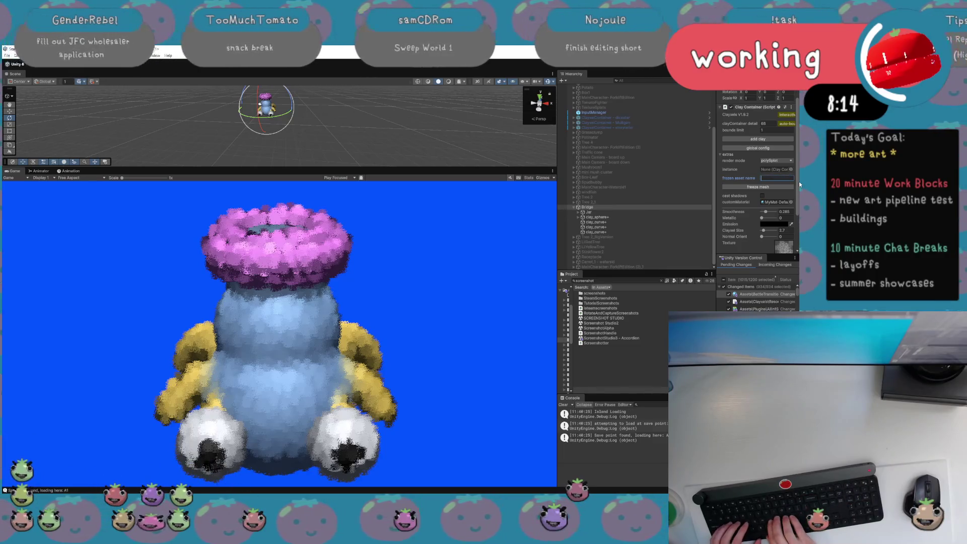
text(waterjar)
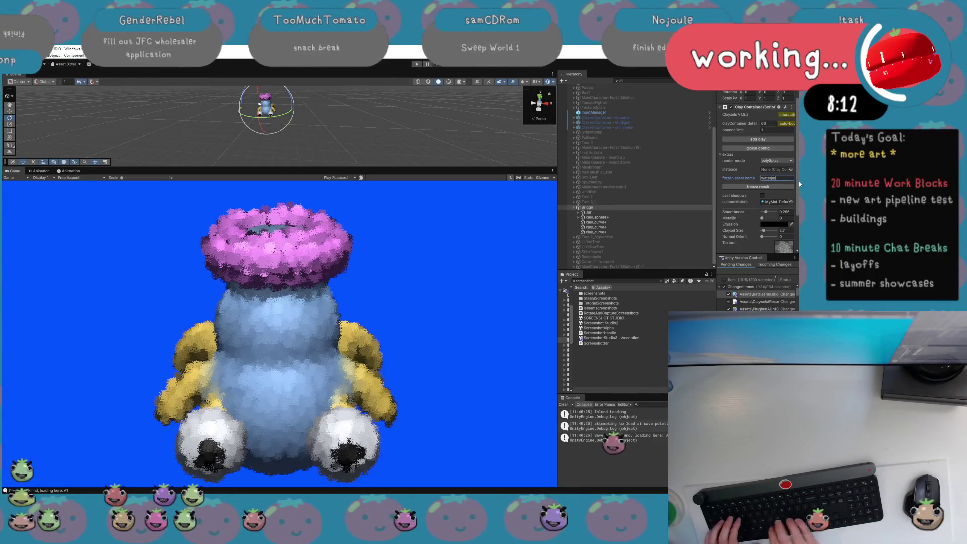
click(776, 203)
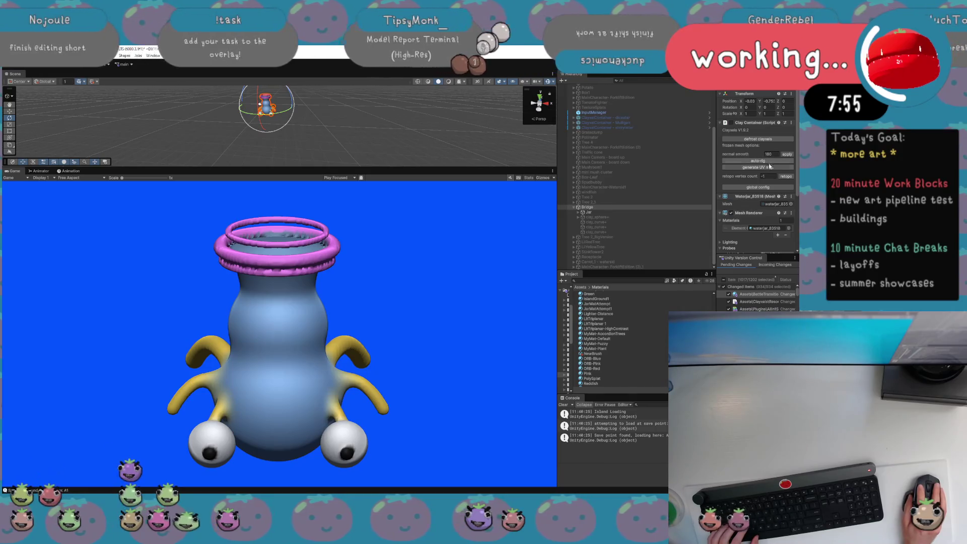
Enable splats on the waterjar_83518 material and raise its Clayxel Size from 2.7 to 9.58.
double_click(760, 235)
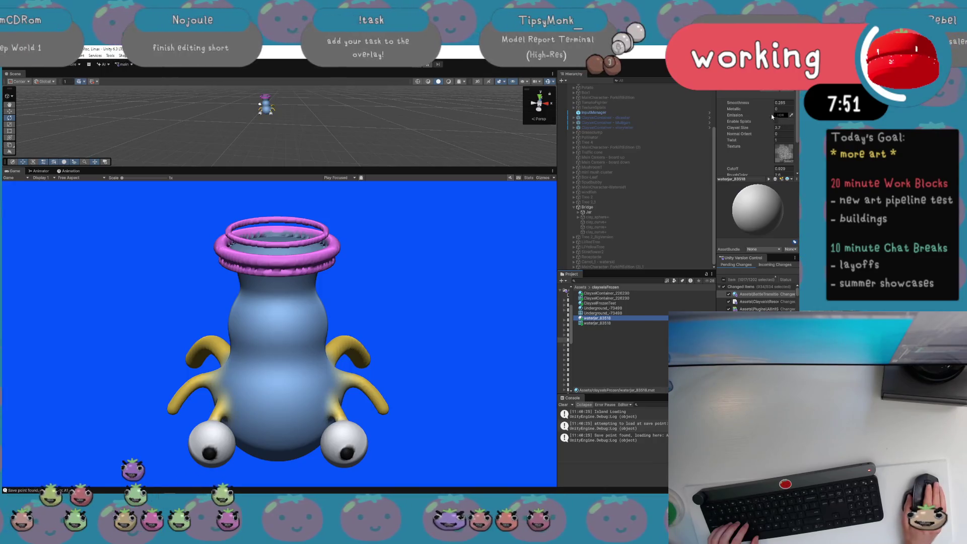
scroll(778, 106, down, 3)
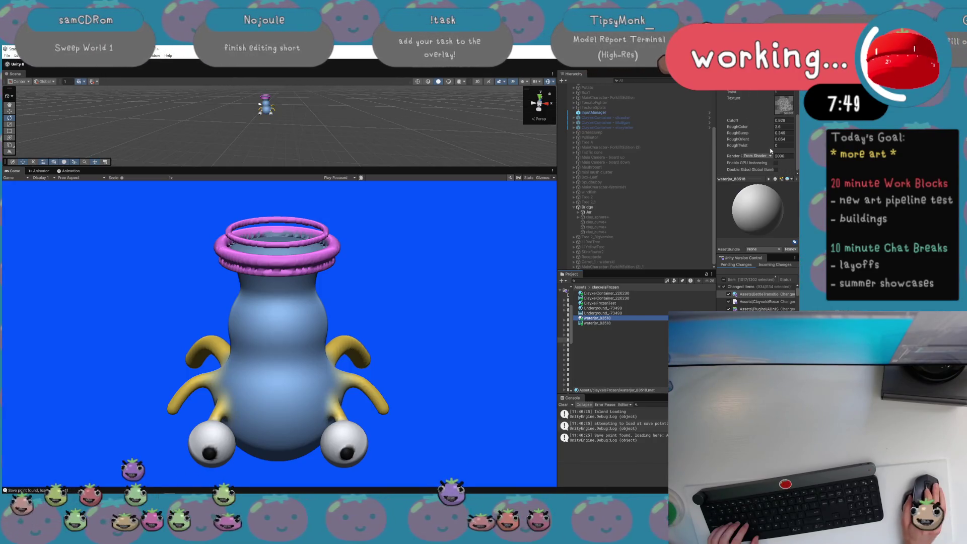
click(776, 90)
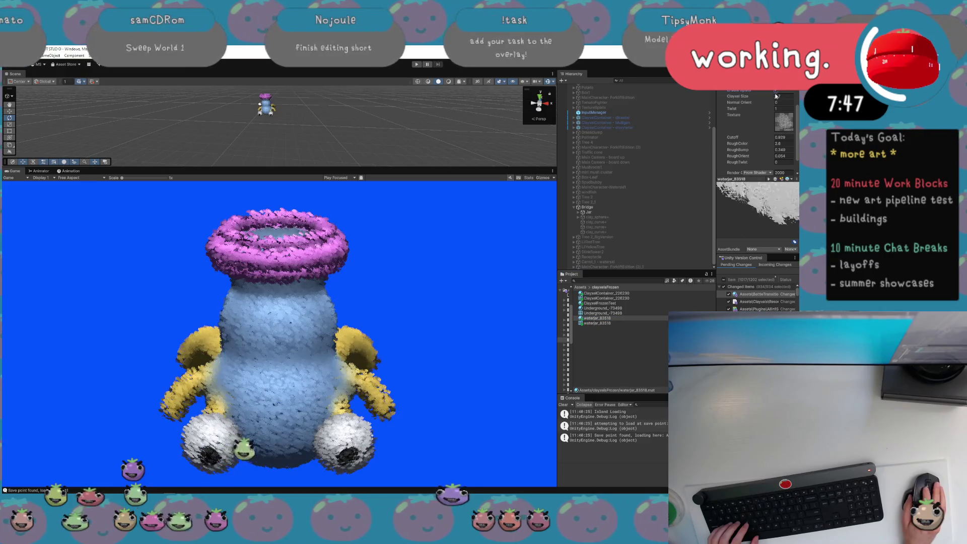
scroll(751, 153, up, 2)
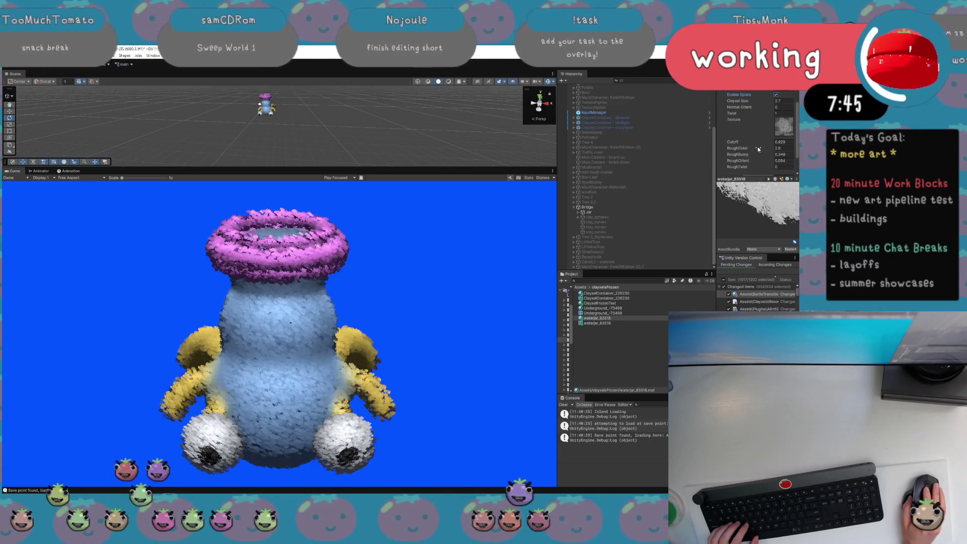
mouse_move(760, 118)
mouse_down()
mouse_move(957, 119)
mouse_move(20, 118)
mouse_up()
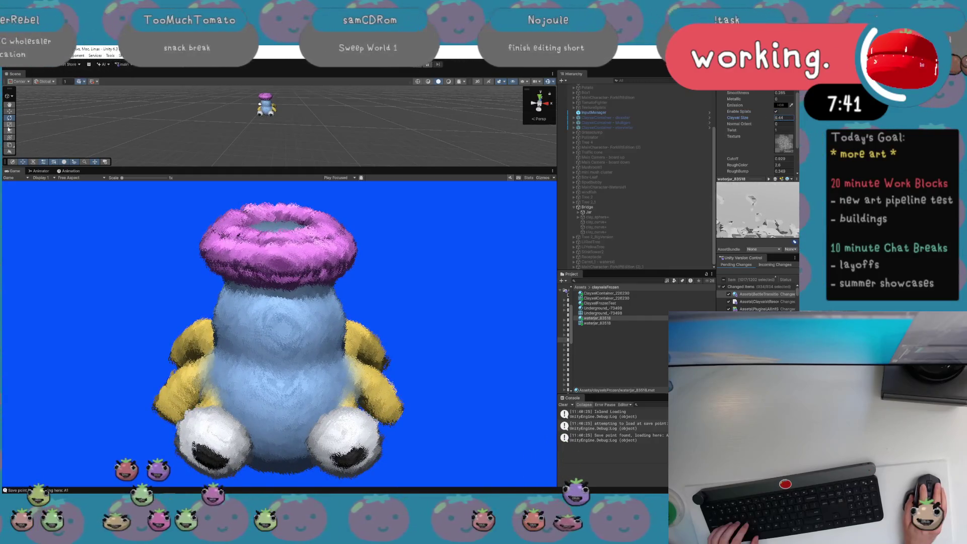
click(607, 207)
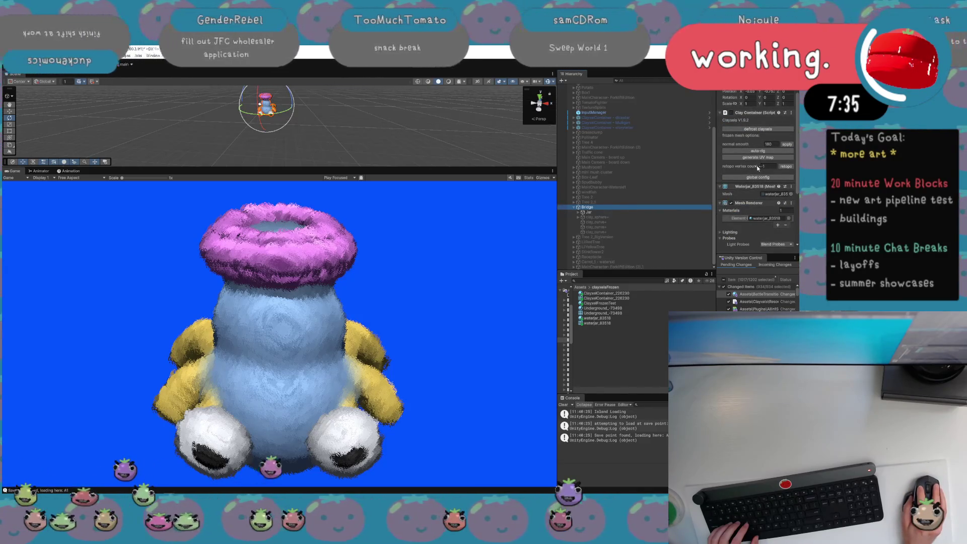
Run retopology on the frozen waterjar mesh with a vertex count of 100.
text(100)
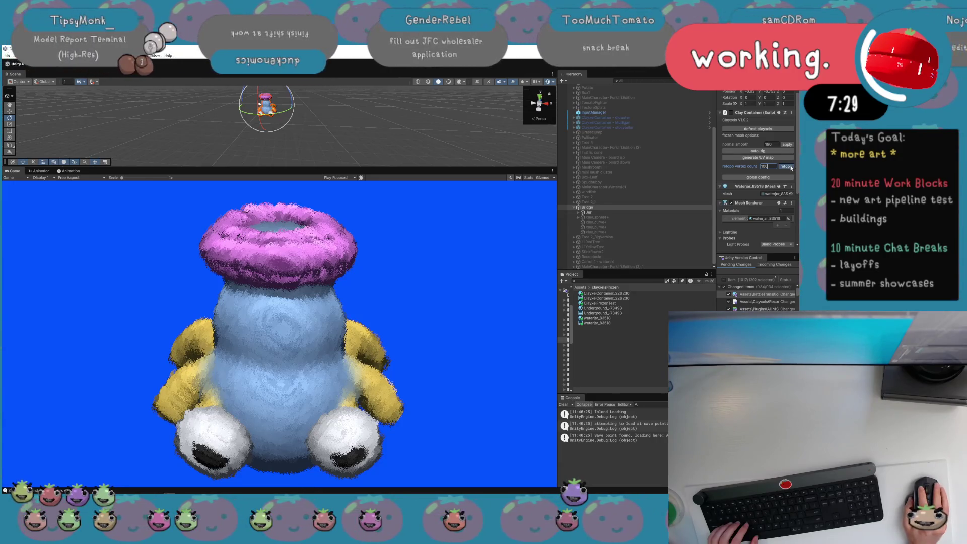
key(Return)
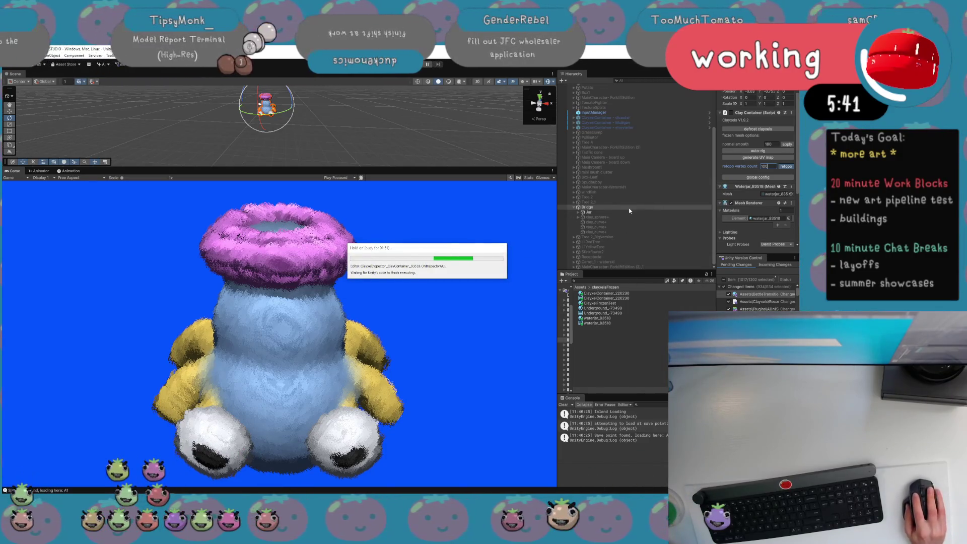
mouse_move(215, 495)
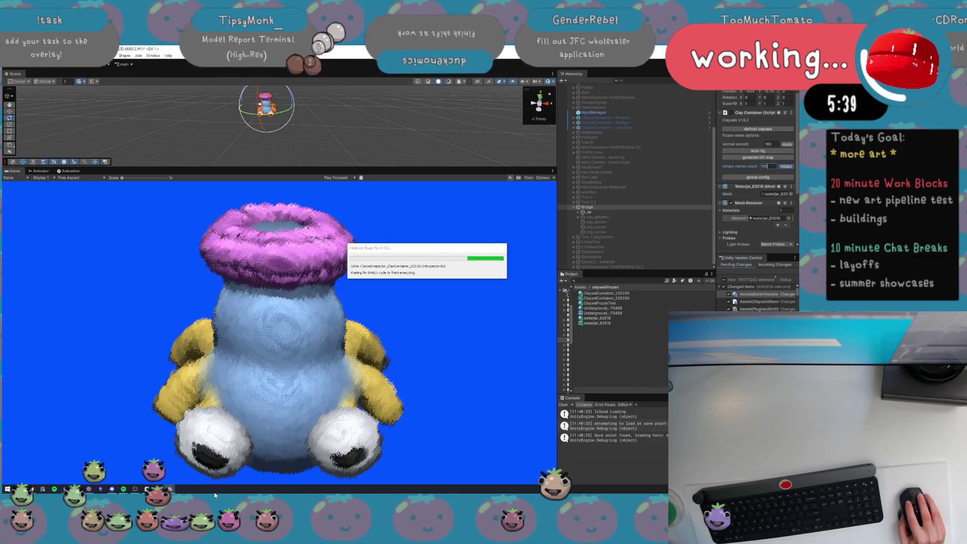